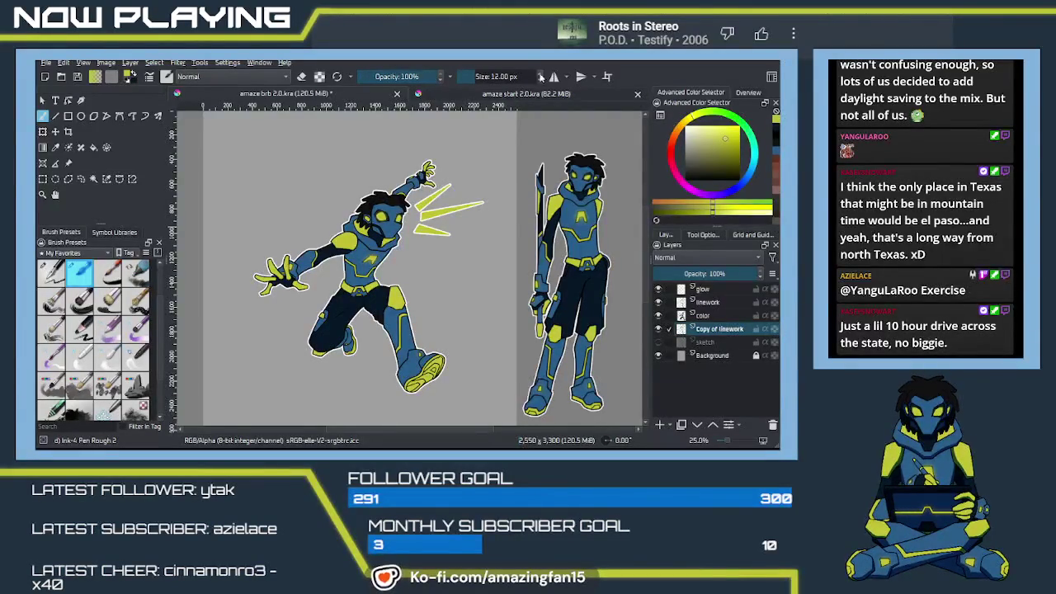
Start a crop box and pull its right, top and left edges in around the leaping figure.
click(660, 409)
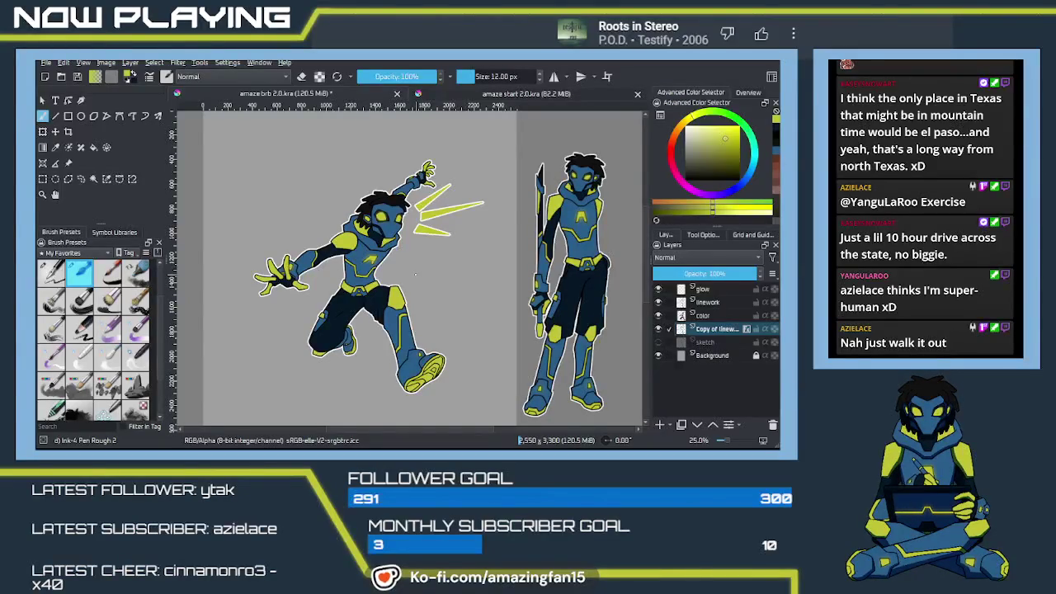
scroll(473, 288, down, 1)
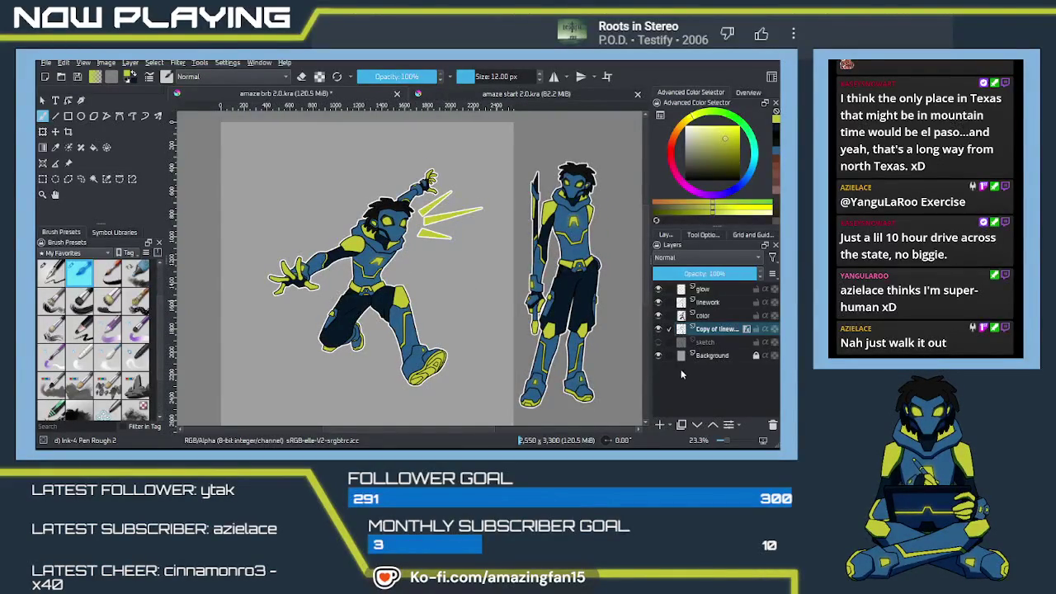
click(68, 132)
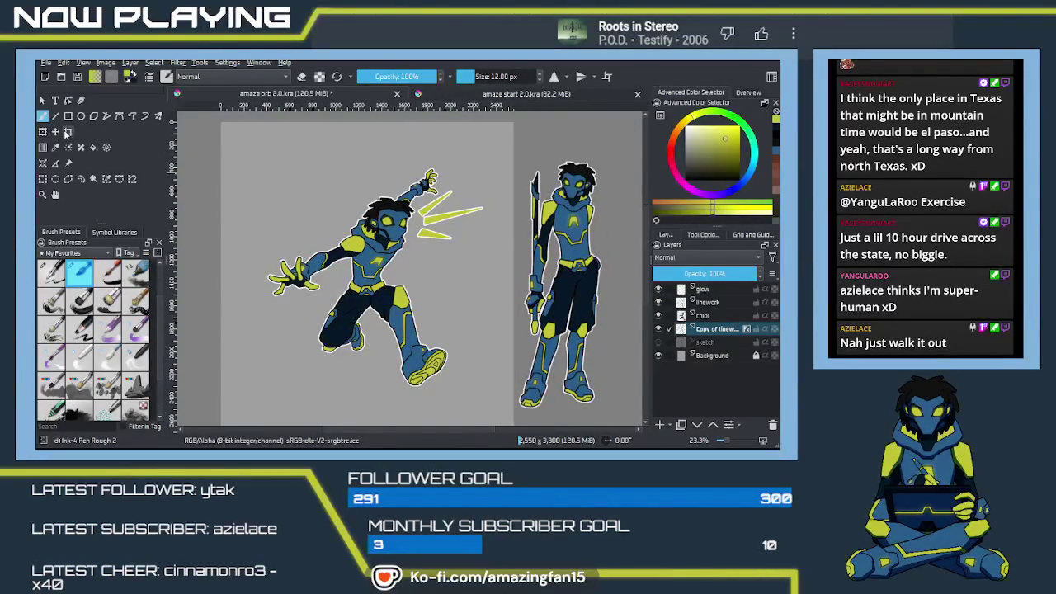
click(440, 202)
mouse_move(515, 312)
mouse_down()
mouse_move(471, 311)
mouse_move(491, 311)
mouse_up()
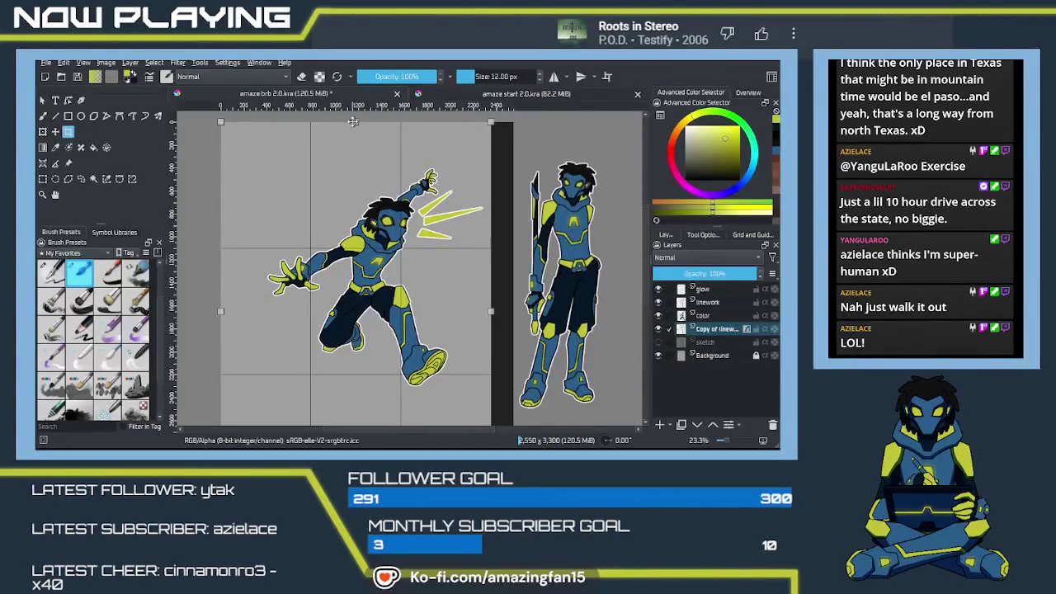
drag(355, 122, 356, 164)
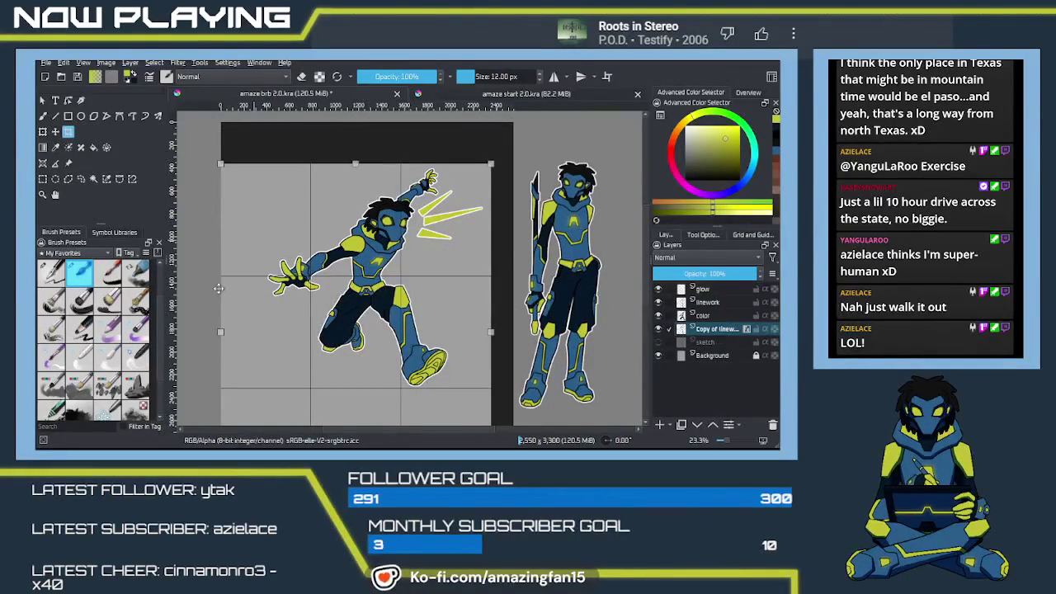
drag(221, 332, 265, 331)
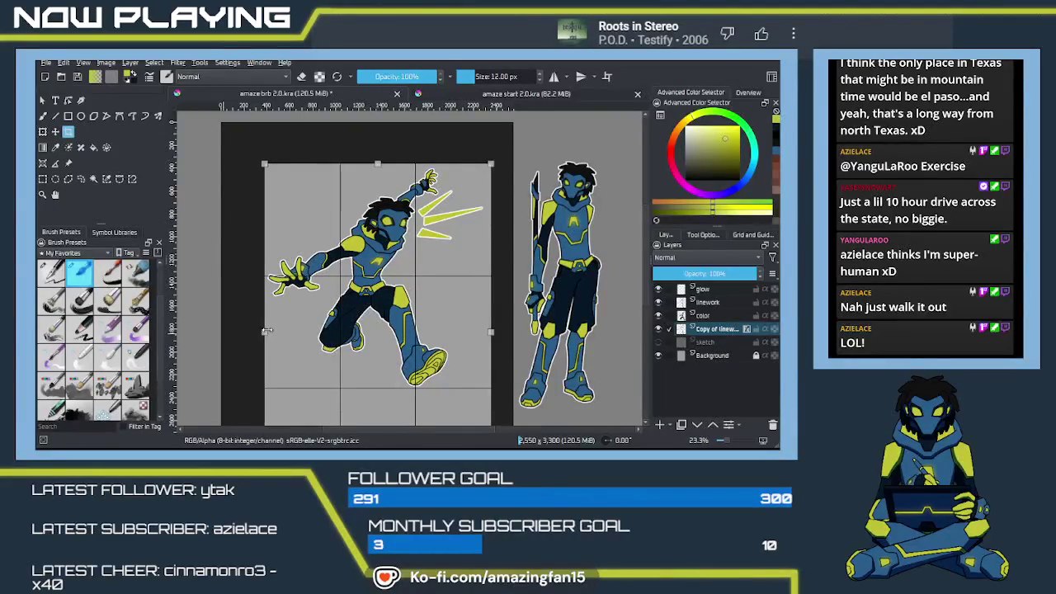
drag(336, 404, 323, 302)
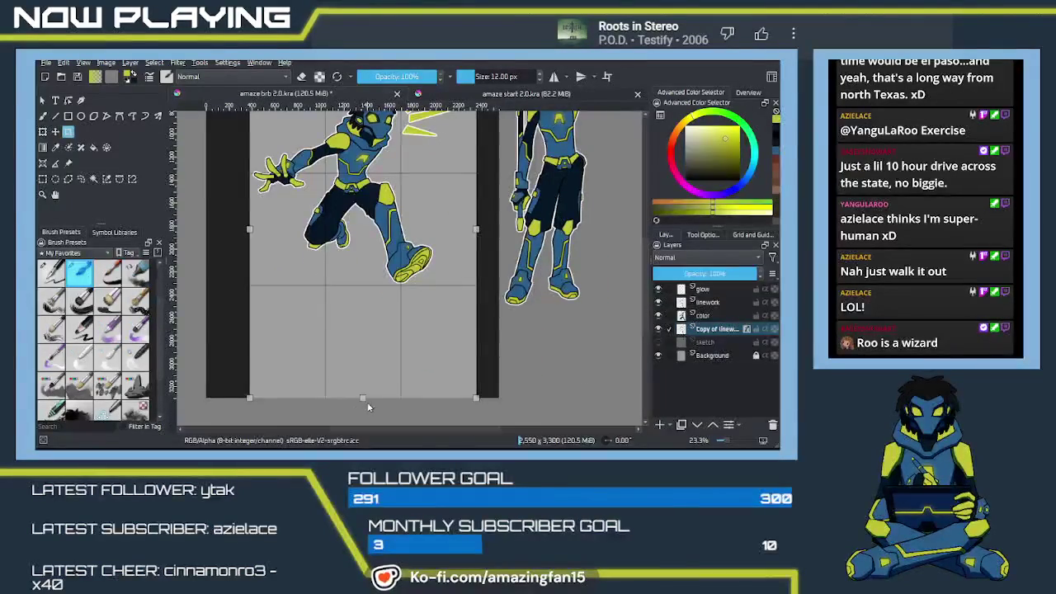
Raise the bottom edge, apply the 1971 × 1959 crop, hide the Background layer, and save.
drag(363, 397, 354, 286)
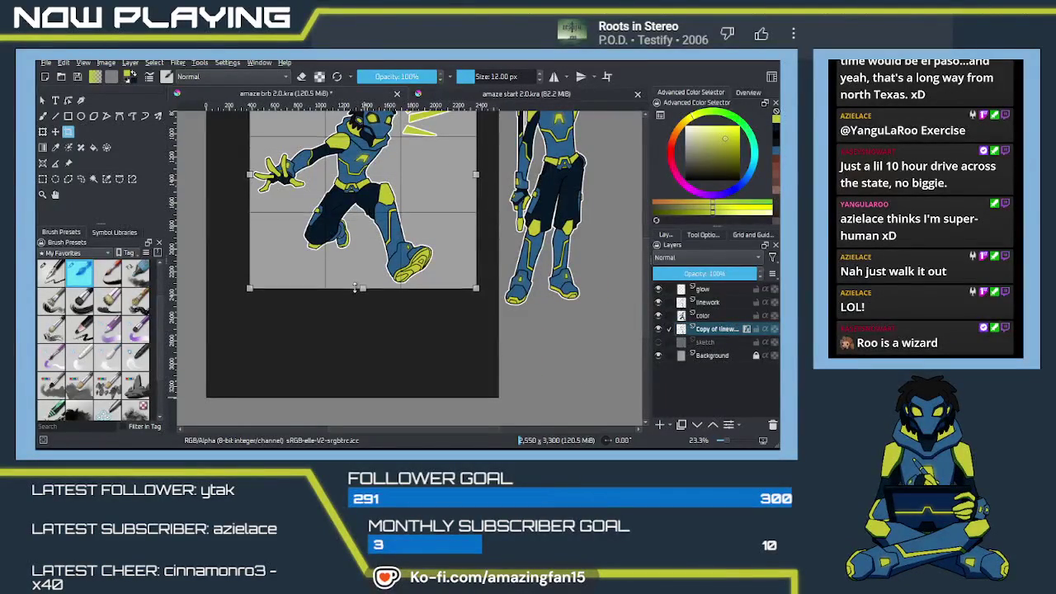
double_click(368, 240)
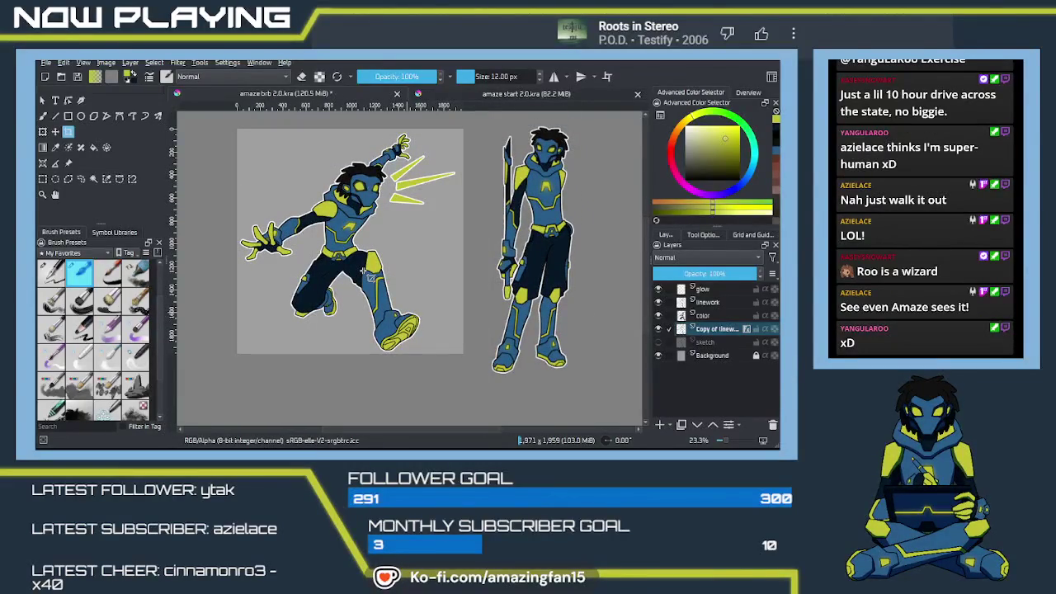
click(658, 356)
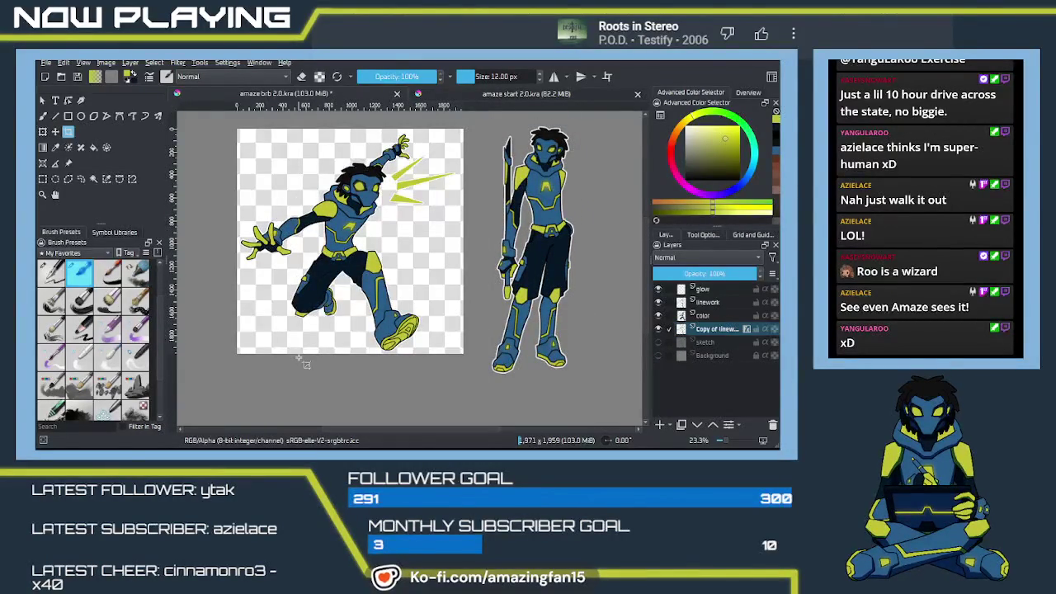
key(ctrl+s)
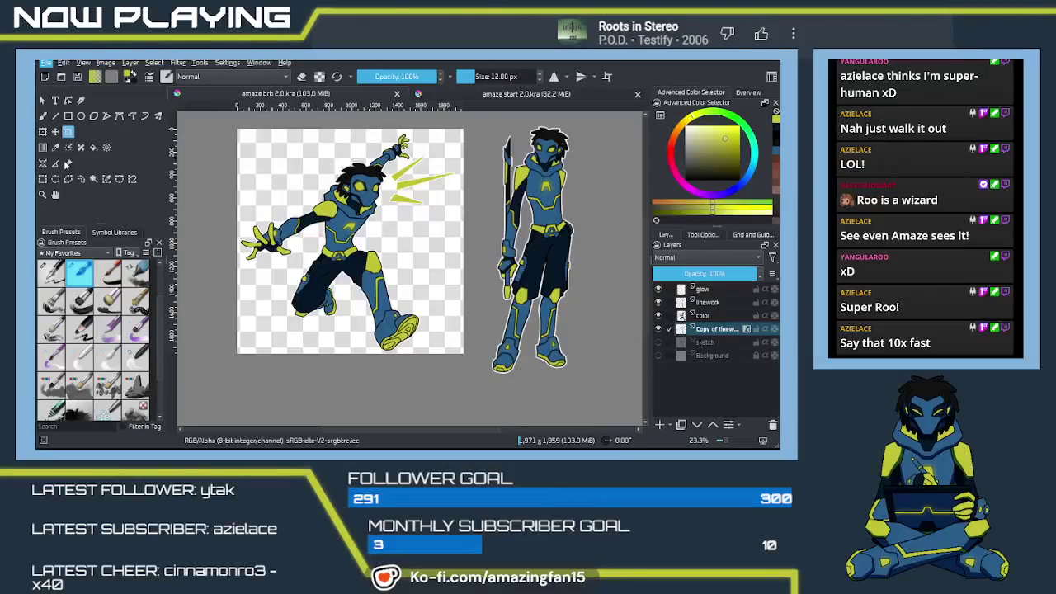
key(alt+Tab)
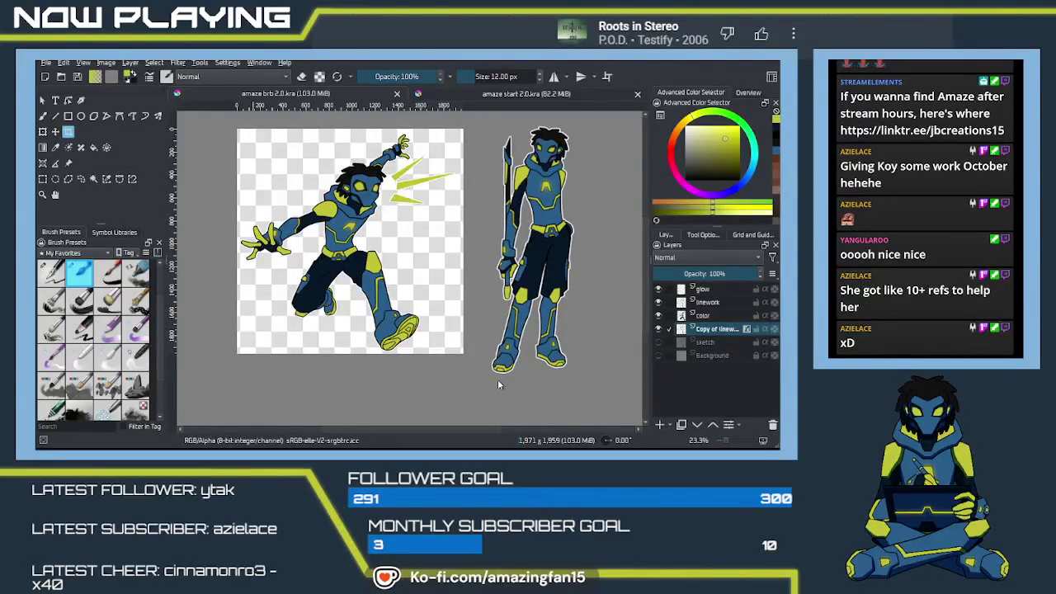
Create a new 2550 × 3300 document and copy the standing figure from amaze brb 2.0.kra.
key(Return)
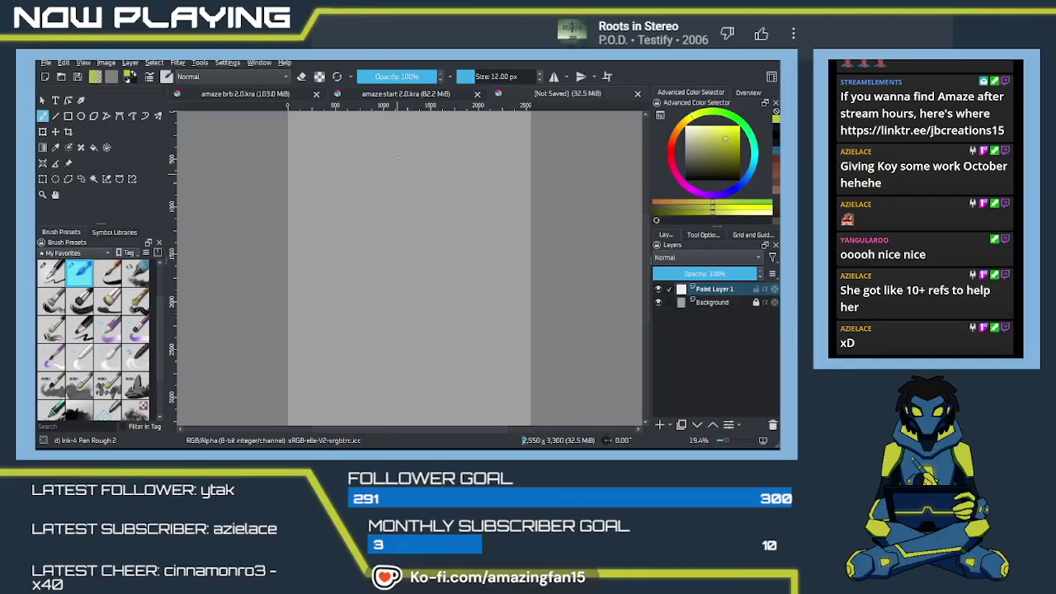
drag(547, 95, 267, 94)
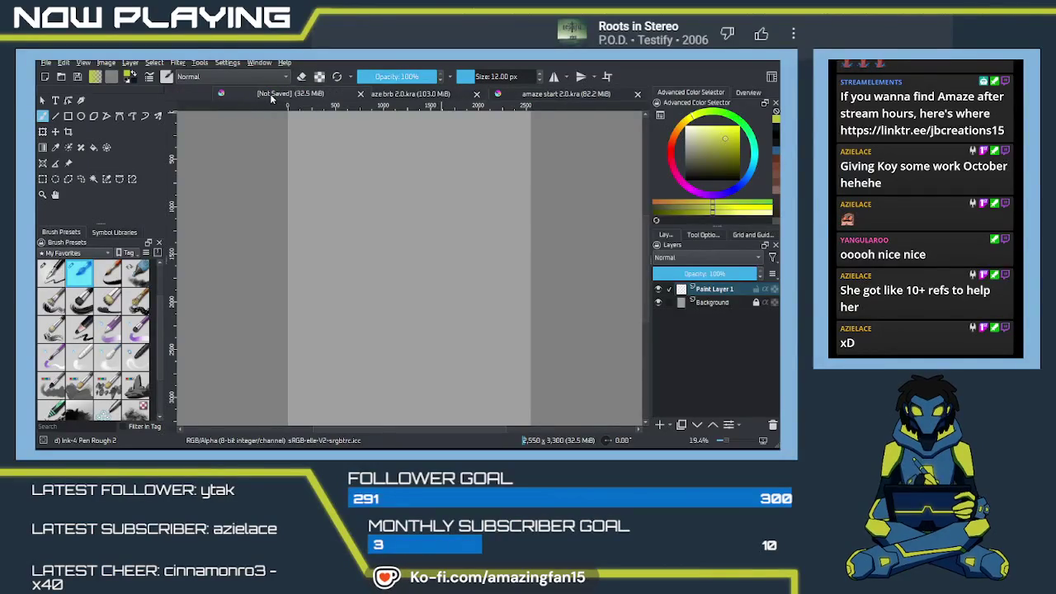
click(401, 95)
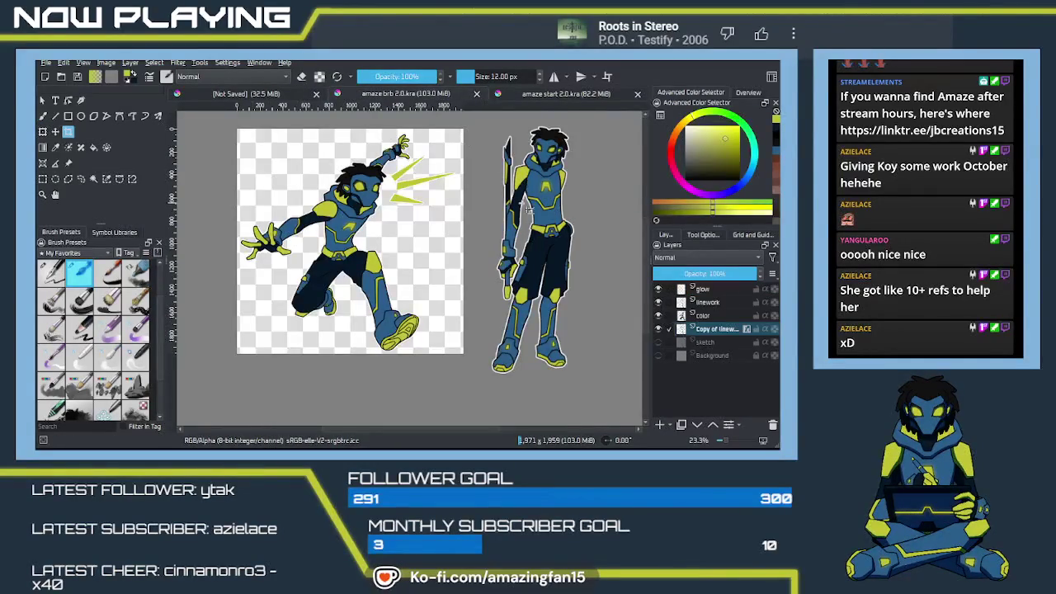
click(69, 164)
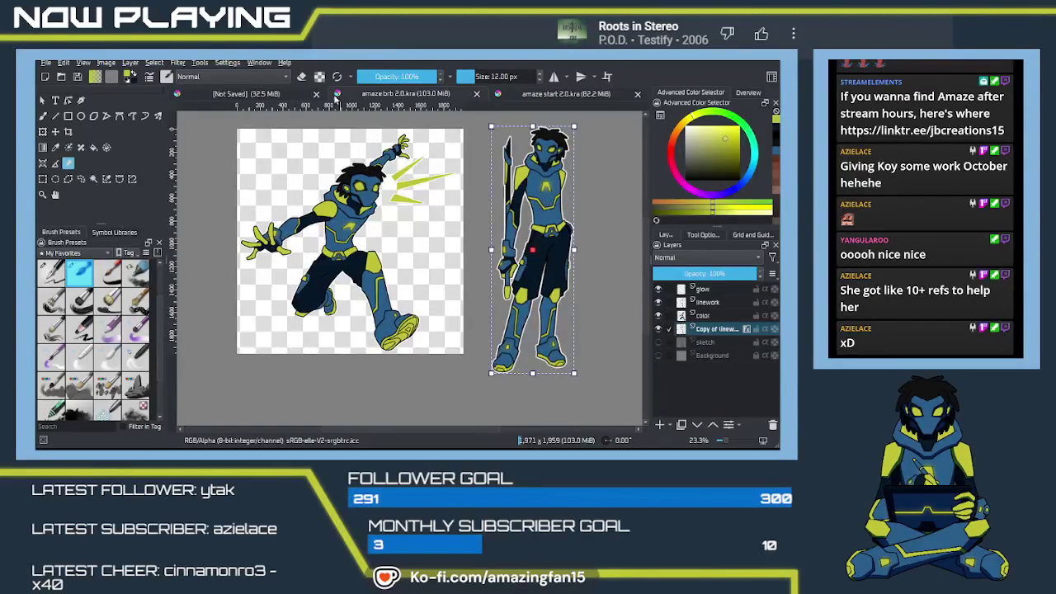
click(277, 94)
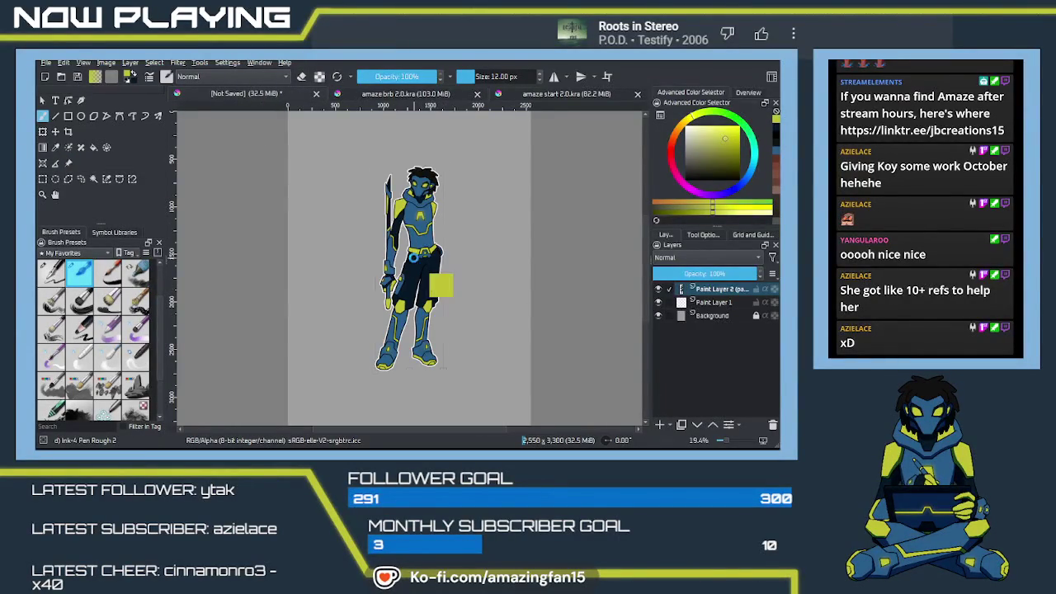
Try scaling the pasted figure, then undo both the scale and the pasted layer.
key(ctrl+t)
drag(444, 373, 495, 418)
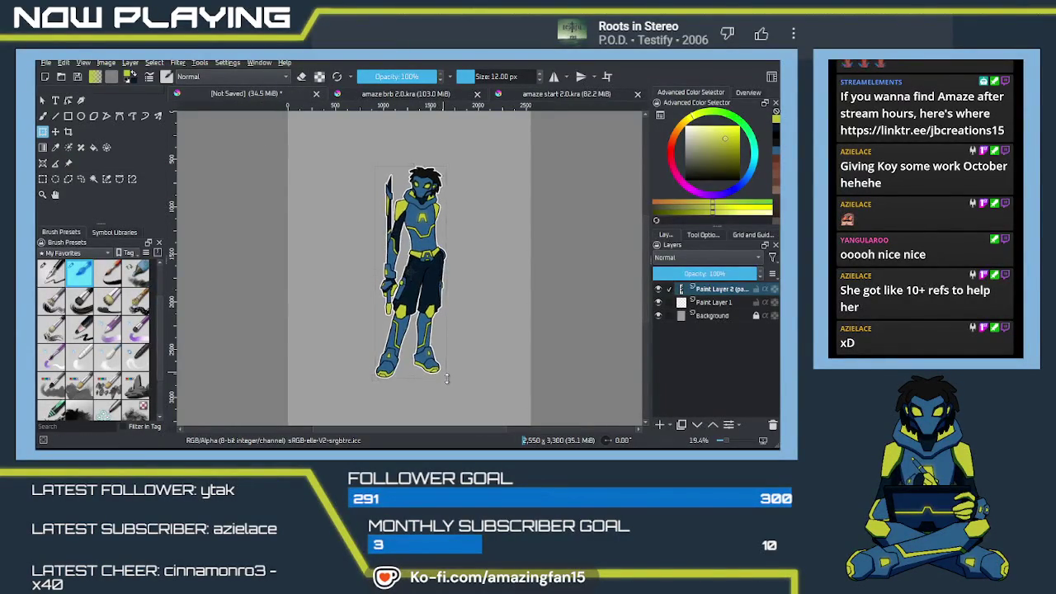
key(ctrl+z)
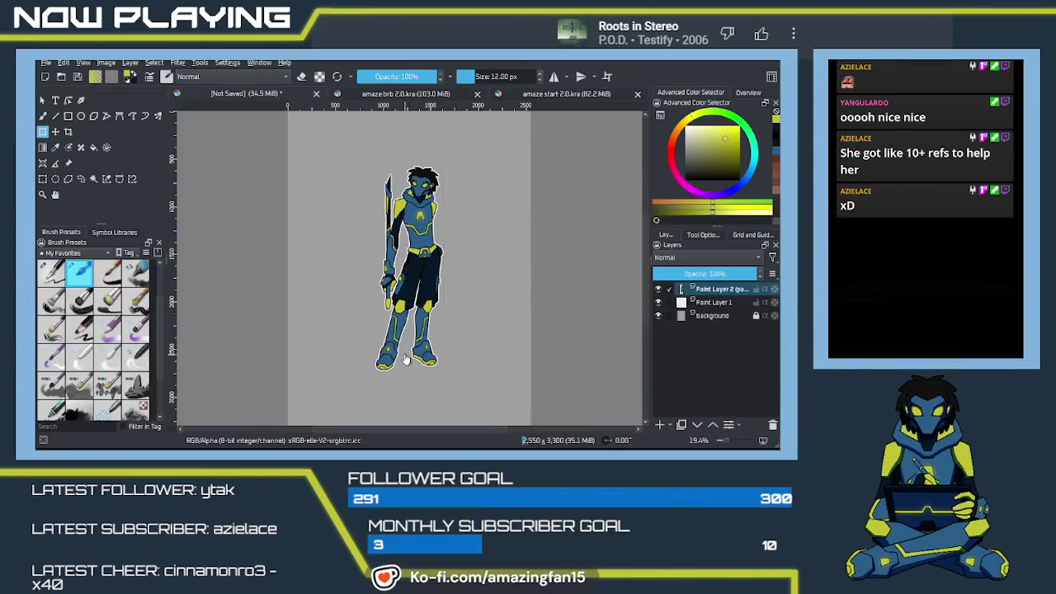
key(ctrl+z)
Paste the standing figure again, enlarge it, and move it right and down on the page.
click(70, 164)
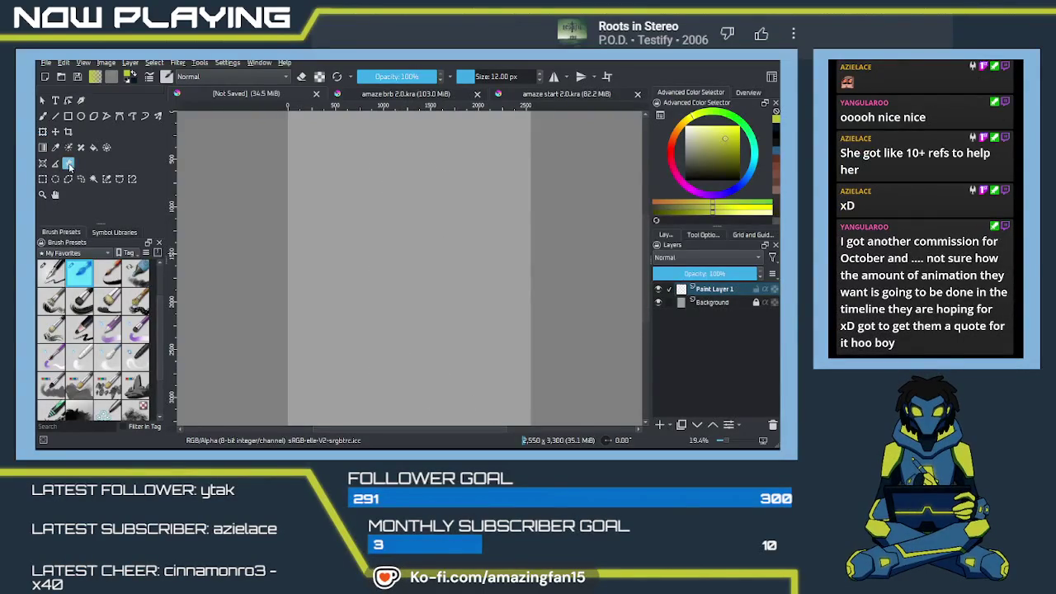
key(ctrl+v)
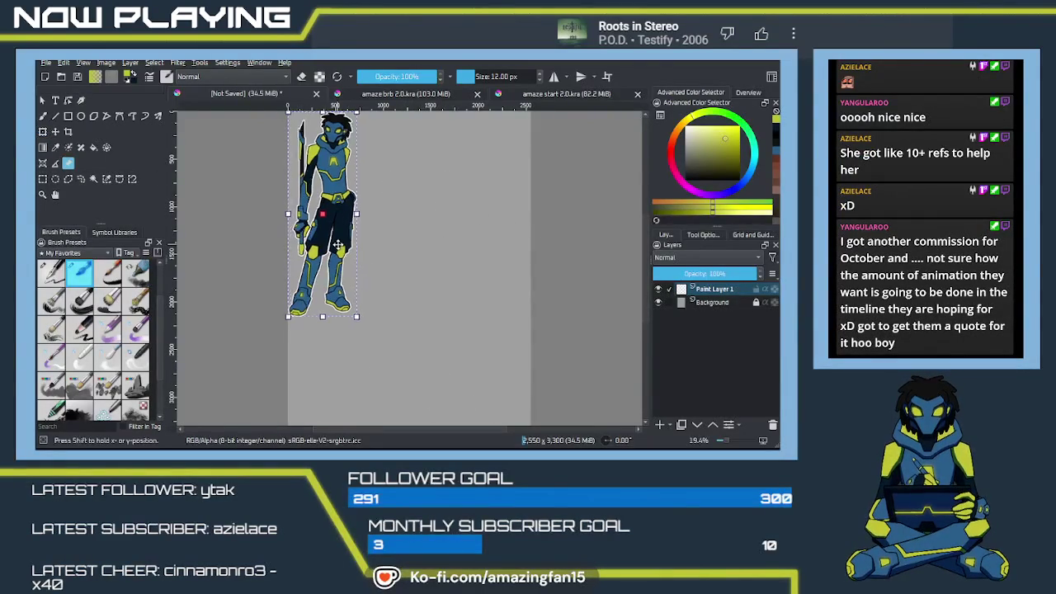
drag(341, 243, 565, 307)
drag(509, 275, 471, 269)
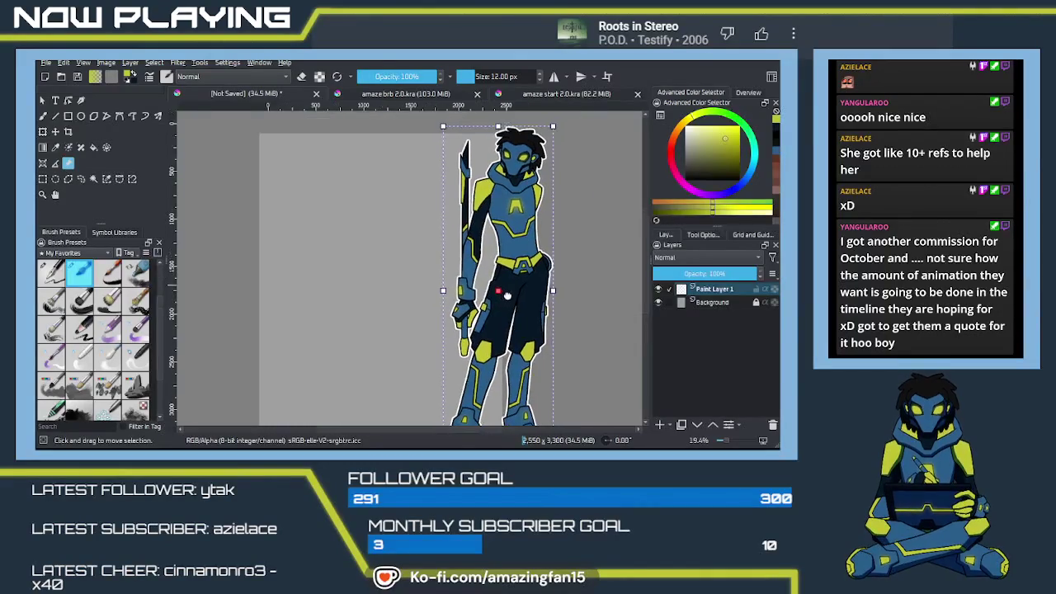
drag(535, 302, 608, 317)
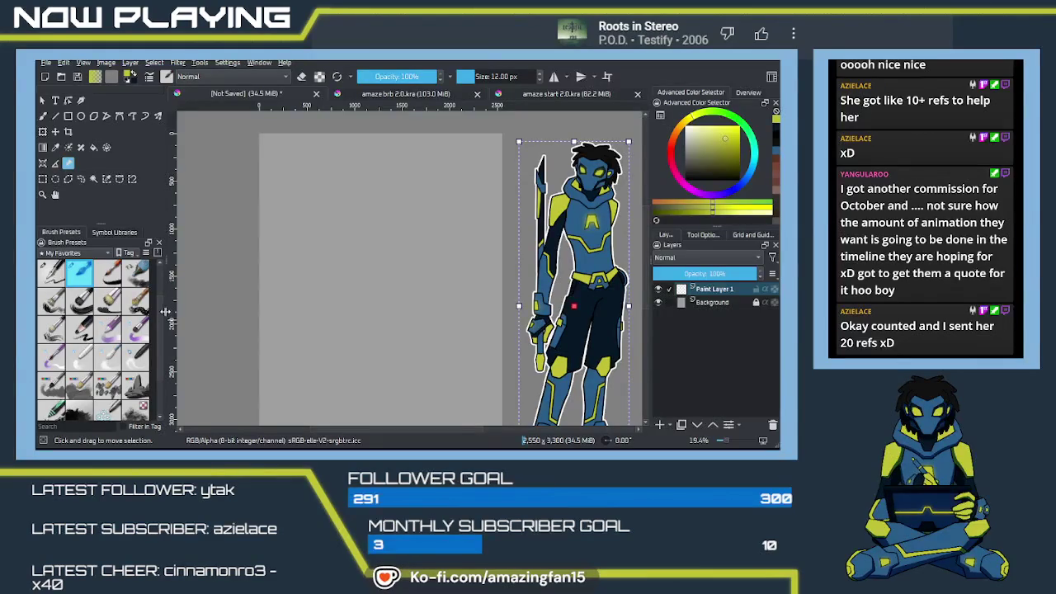
Pick the 10 px Pencil-2 preset for freehand sketching and save as amaze end 2.0.kra.
drag(162, 315, 157, 277)
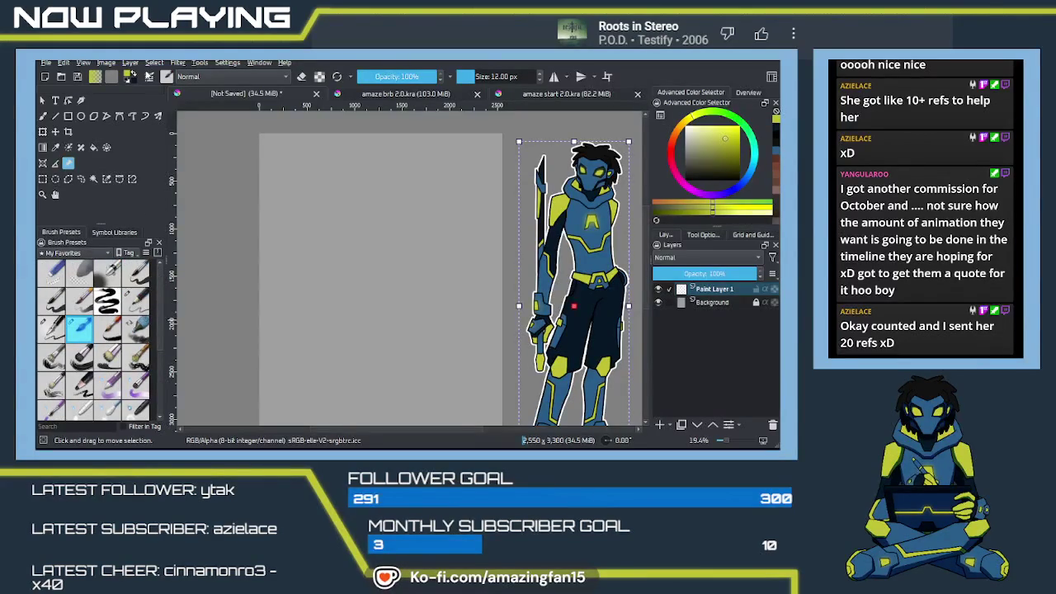
click(135, 301)
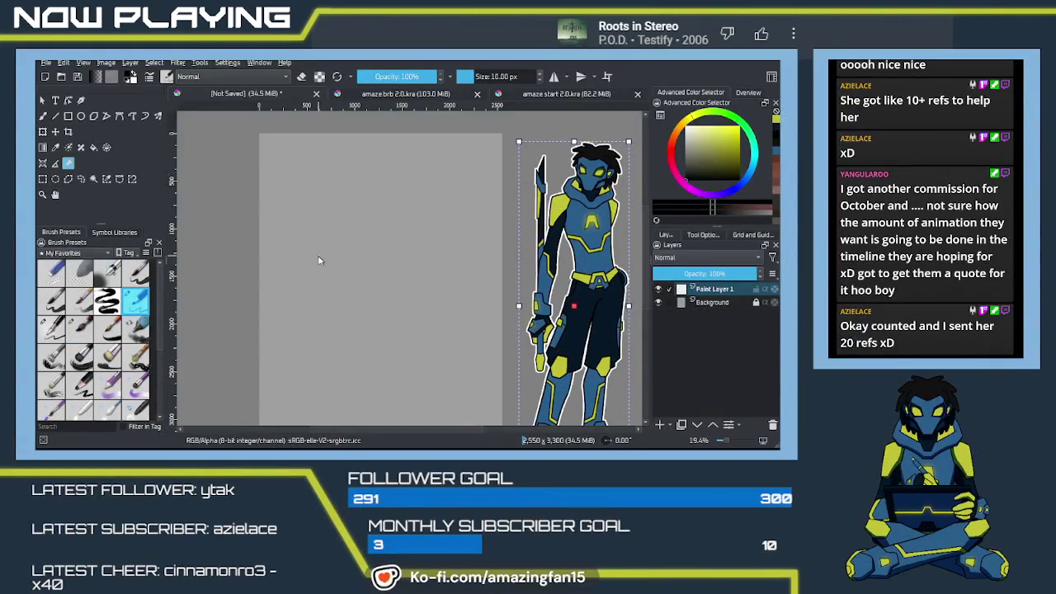
key(b)
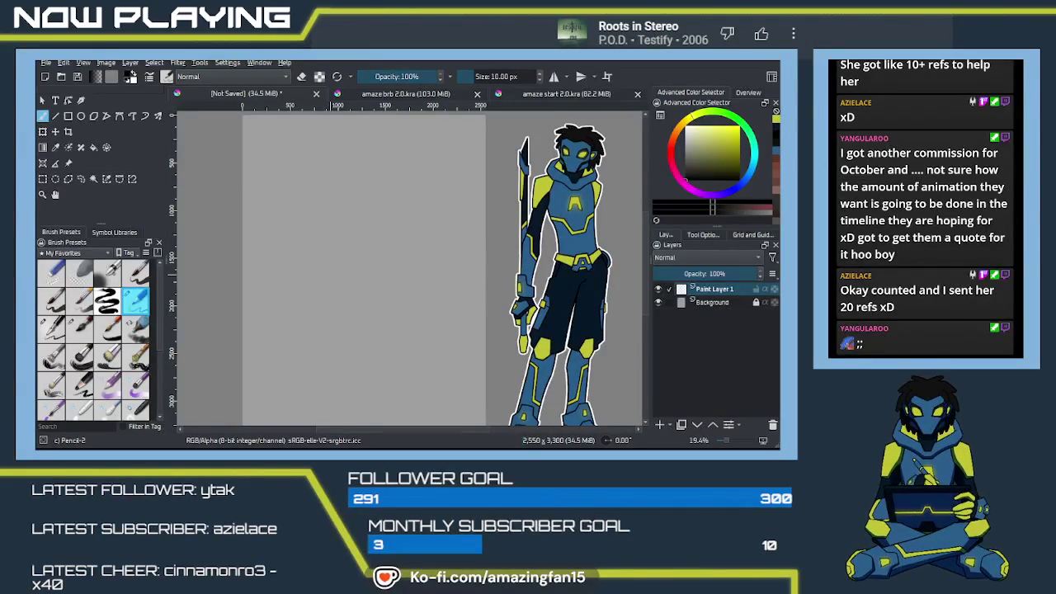
key(Return)
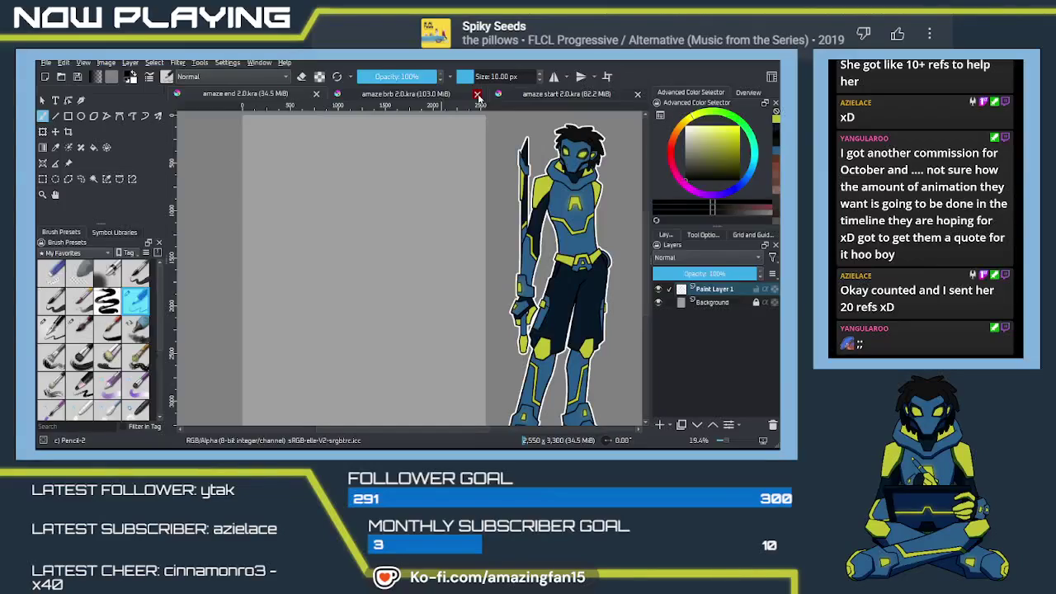
Close amaze brb 2.0.kra and amaze start 2.0.kra, and raise the pencil size to 20 px.
click(478, 95)
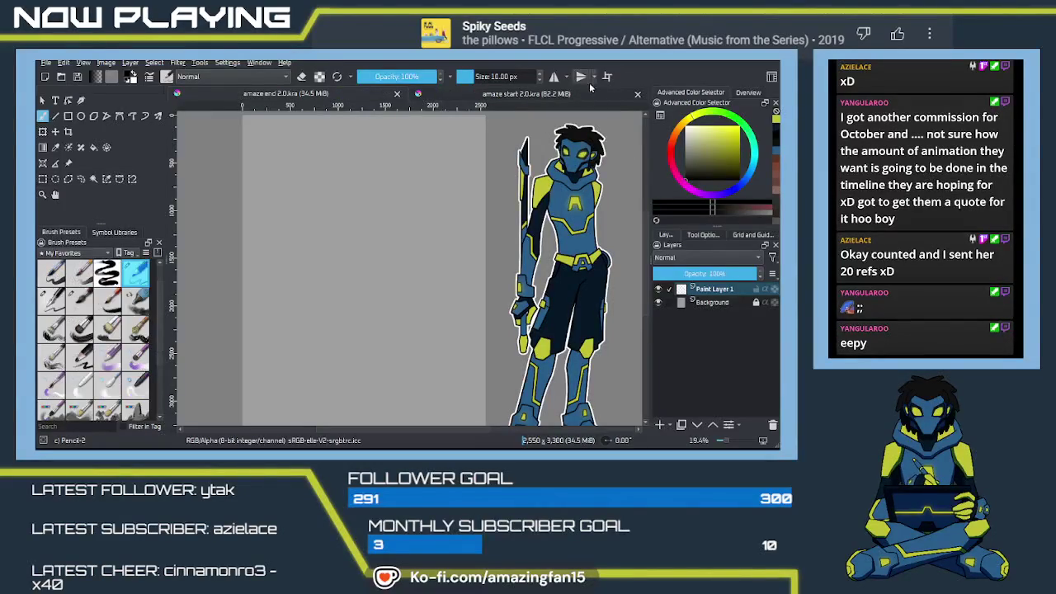
click(637, 95)
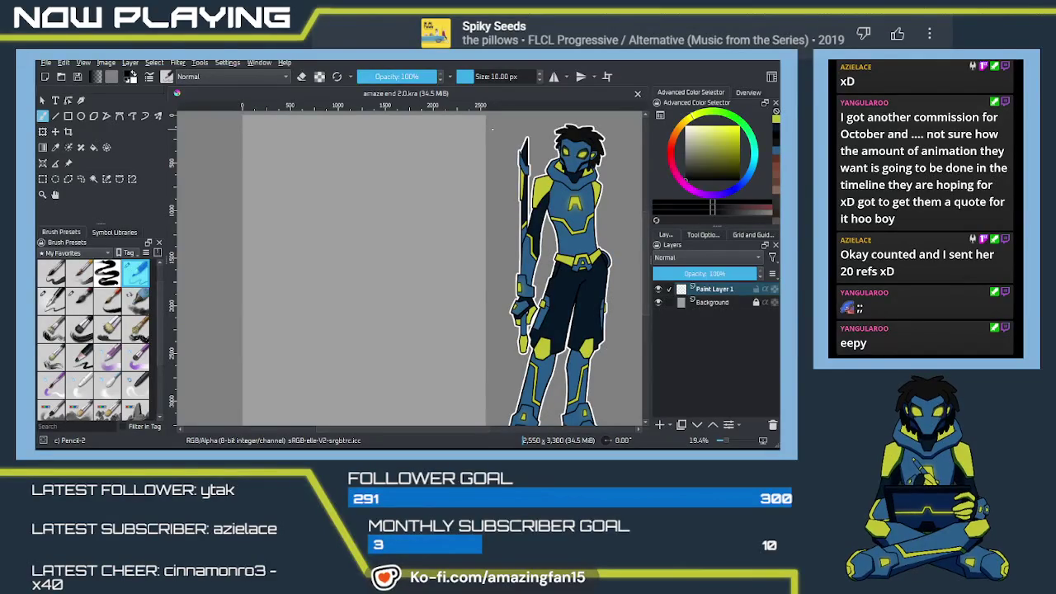
key(minus)
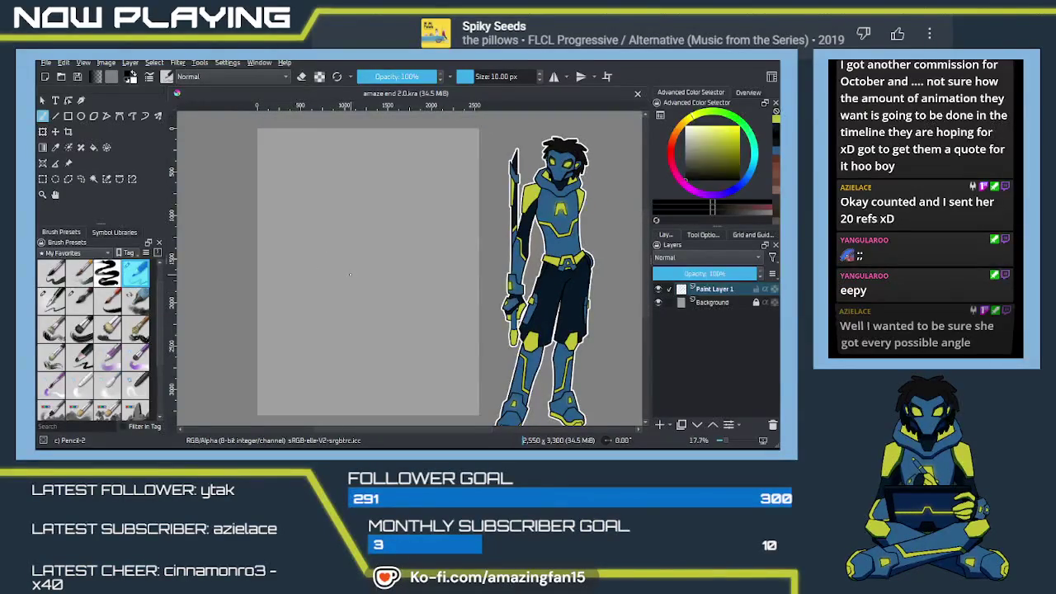
key(bracketright)
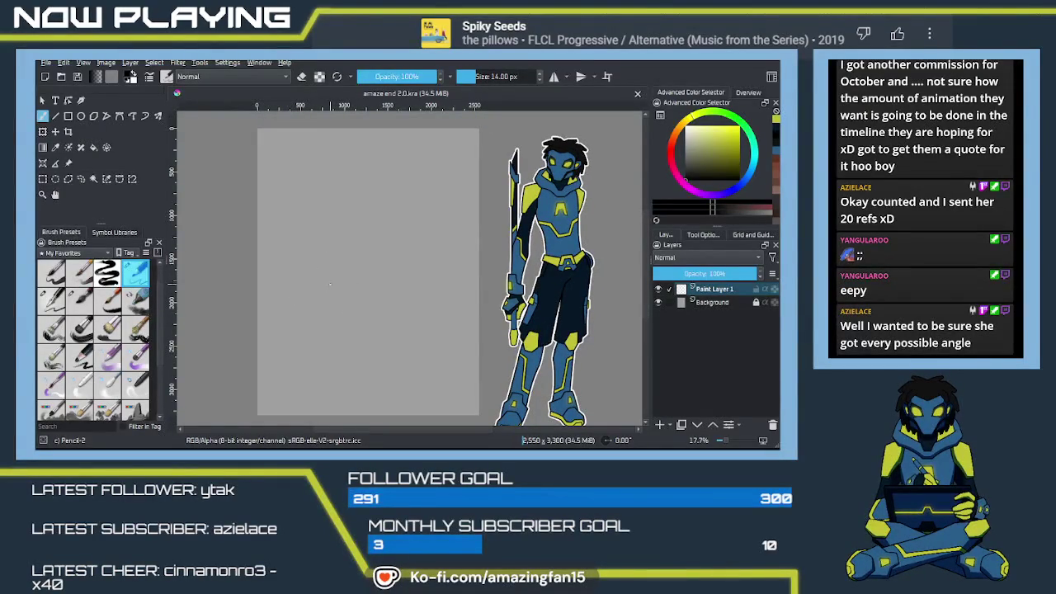
key(bracketright)
key(bracketright)
key(bracketright)
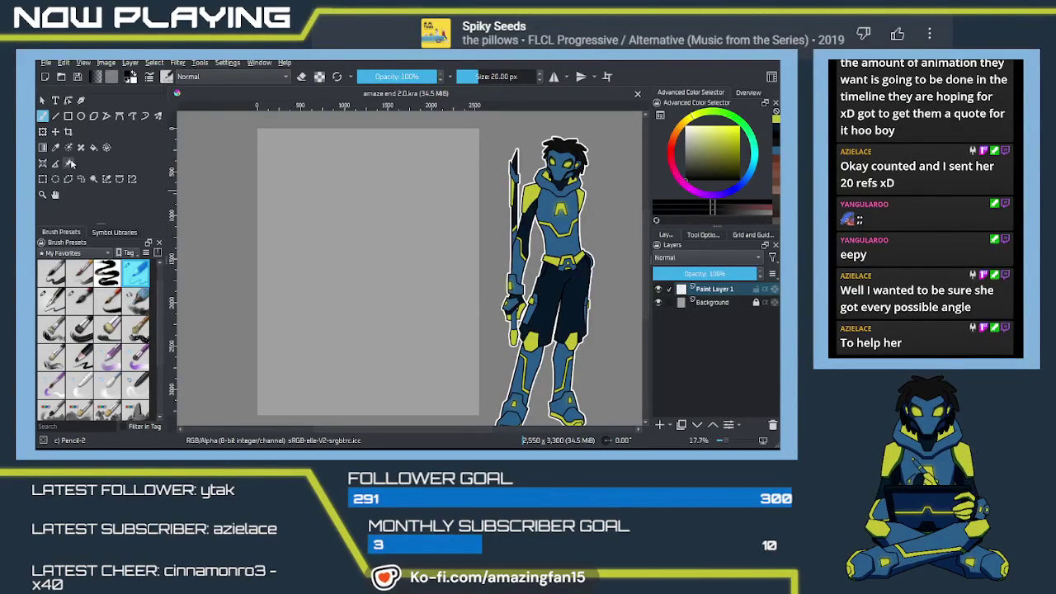
Shrink the reference character and place it just beyond the page's right edge.
key(t)
drag(541, 178, 521, 200)
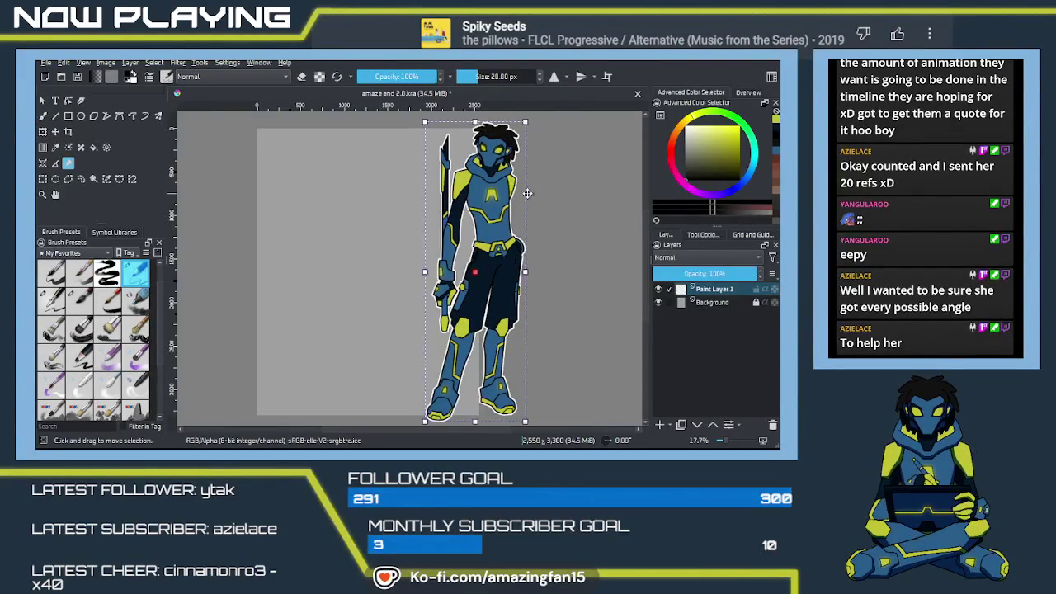
drag(487, 258, 504, 234)
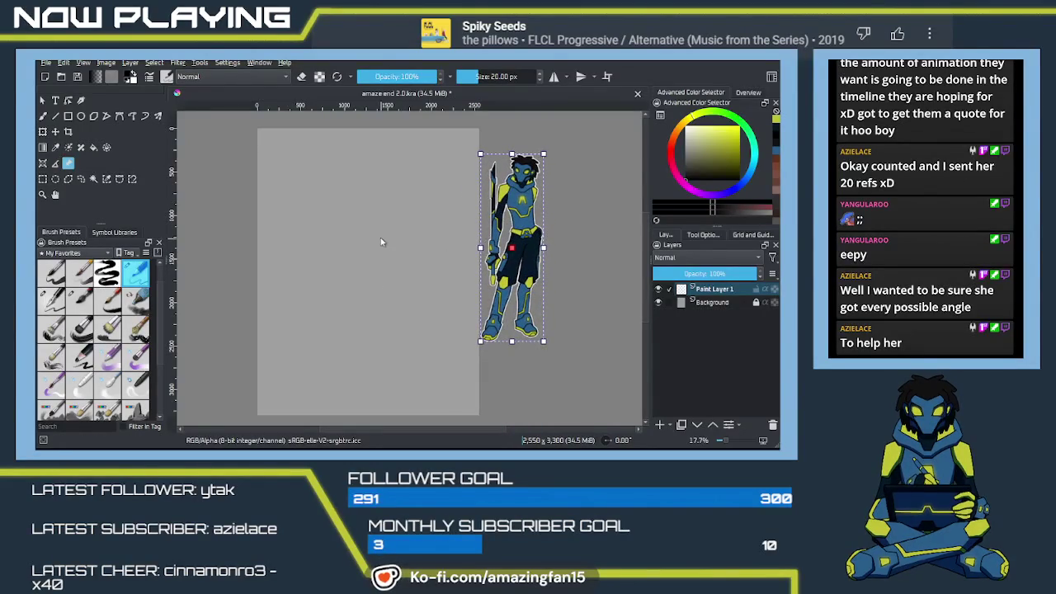
key(b)
key(plus)
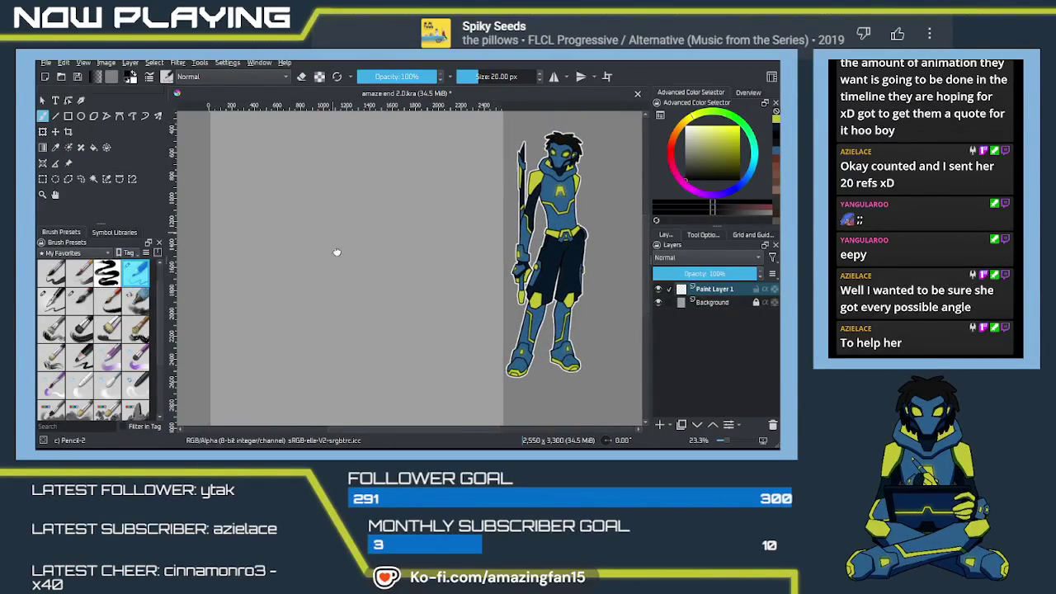
scroll(333, 222, up, 2)
Sketch the body line, shoulders, torso side and both legs down to the feet.
drag(359, 222, 356, 277)
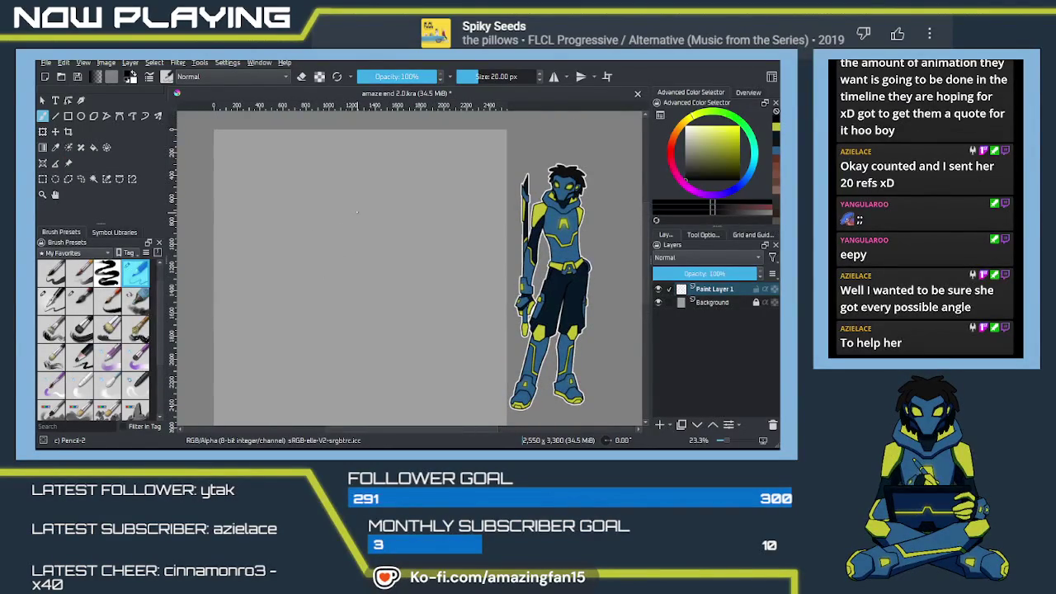
key(ctrl+z)
drag(355, 205, 357, 256)
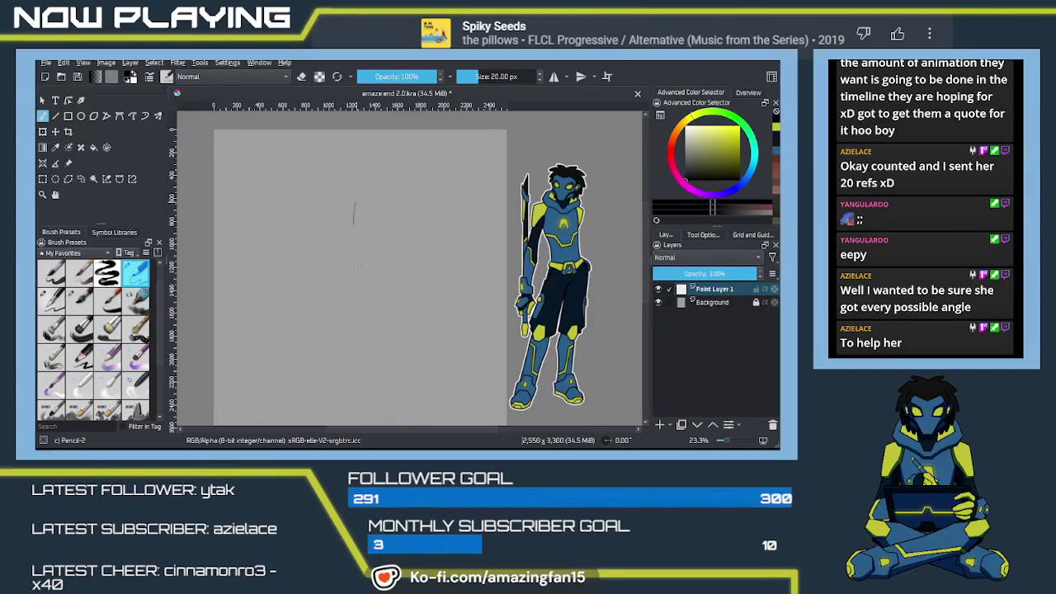
drag(342, 204, 370, 211)
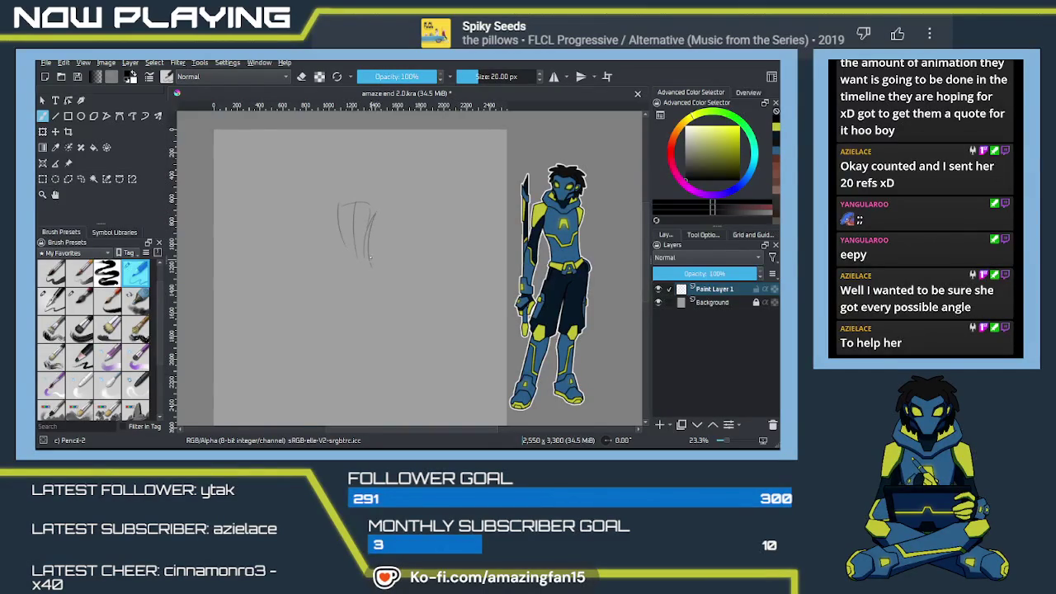
drag(340, 241, 351, 272)
drag(341, 280, 331, 307)
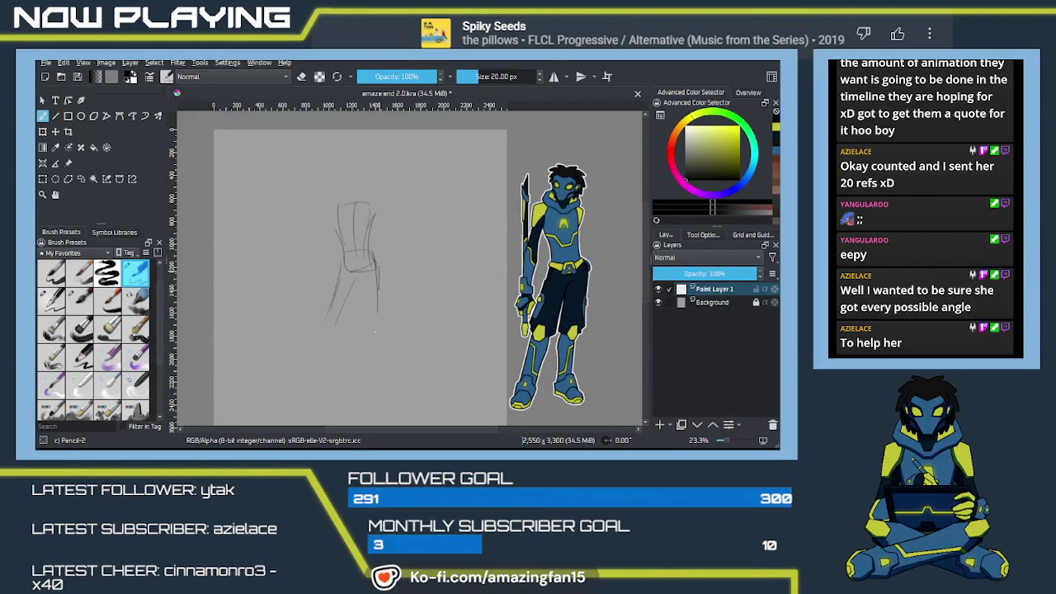
drag(368, 275, 368, 321)
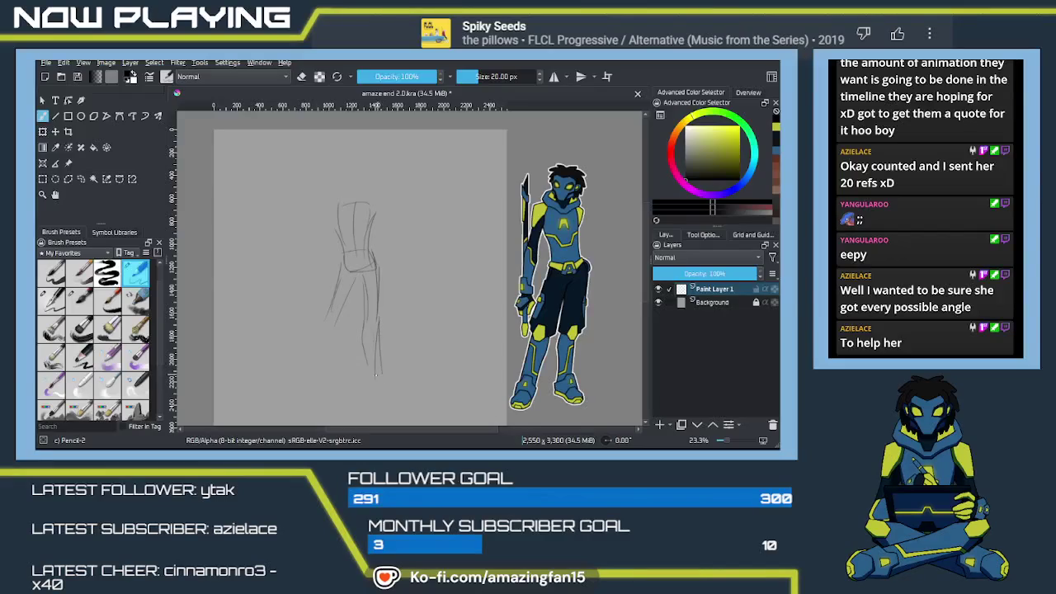
mouse_move(367, 385)
mouse_down()
mouse_move(363, 350)
mouse_move(374, 385)
mouse_up()
mouse_move(395, 383)
mouse_down()
mouse_move(375, 390)
mouse_move(388, 392)
mouse_up()
drag(317, 354, 307, 373)
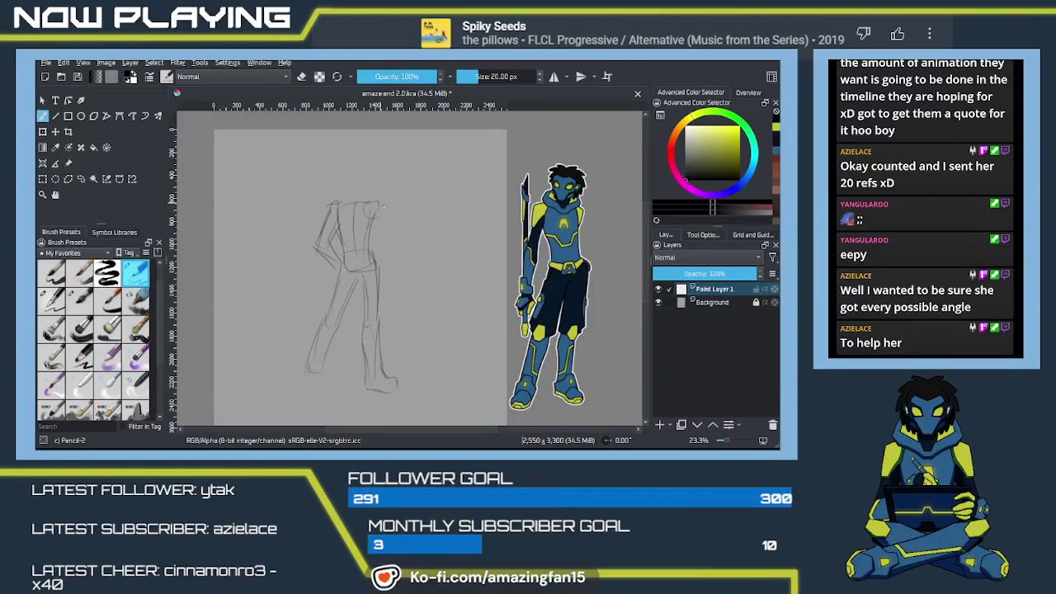
Rough in the shoulder and outstretched right arm ending in a hand with fingers.
drag(378, 204, 386, 229)
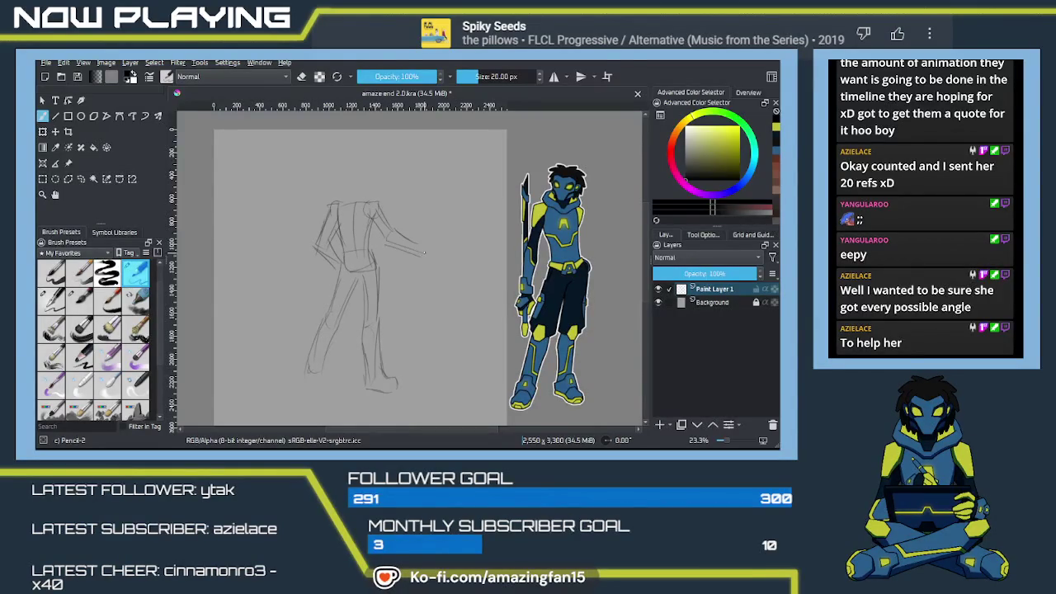
drag(424, 249, 438, 250)
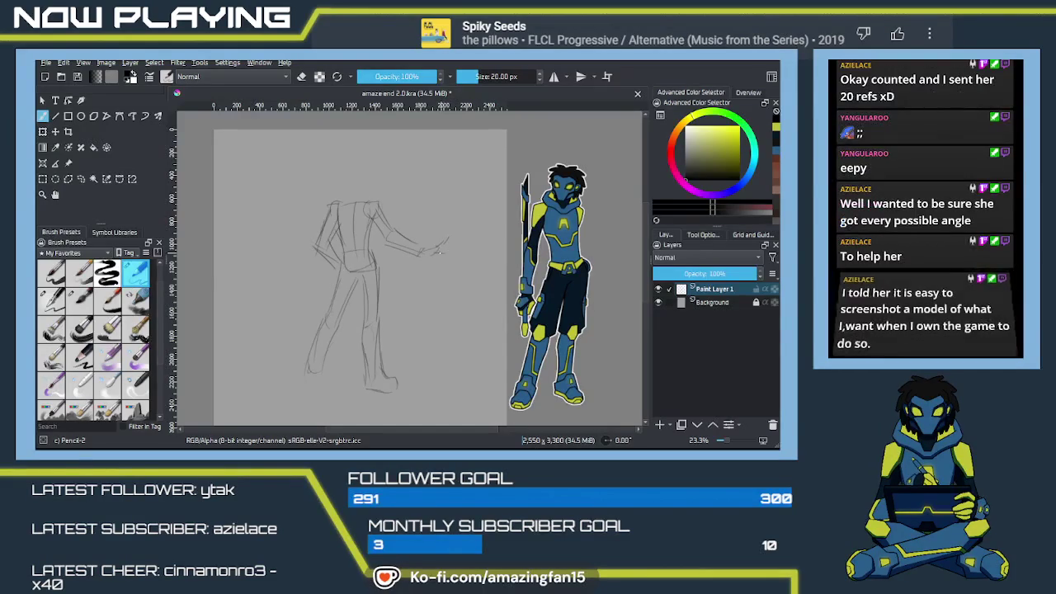
key(ctrl+z)
key(ctrl+z)
key(ctrl+z)
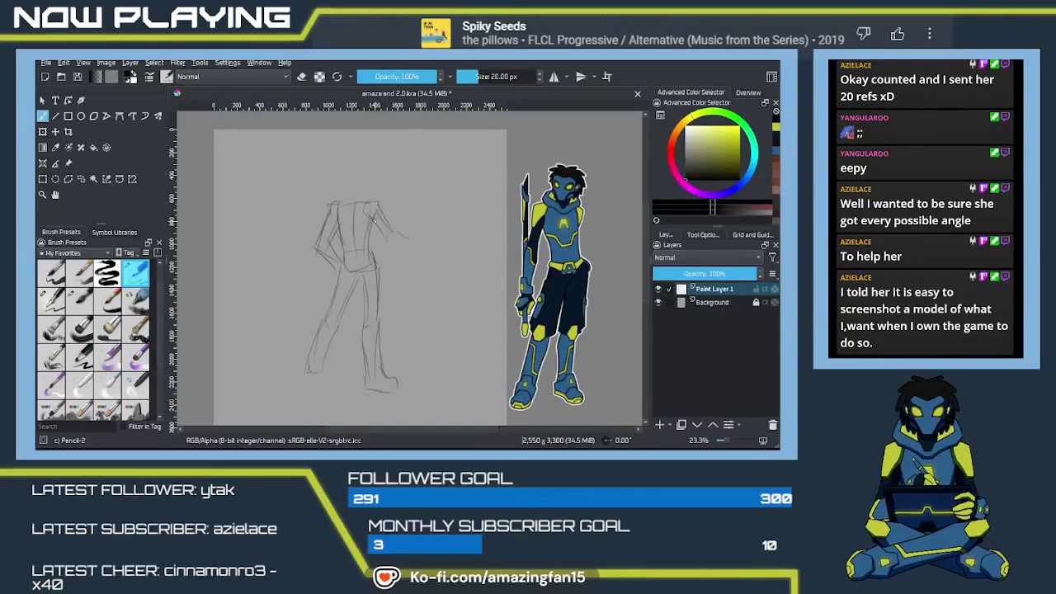
mouse_move(384, 200)
mouse_down()
mouse_move(385, 225)
mouse_move(371, 236)
mouse_move(386, 241)
mouse_up()
drag(393, 247, 427, 248)
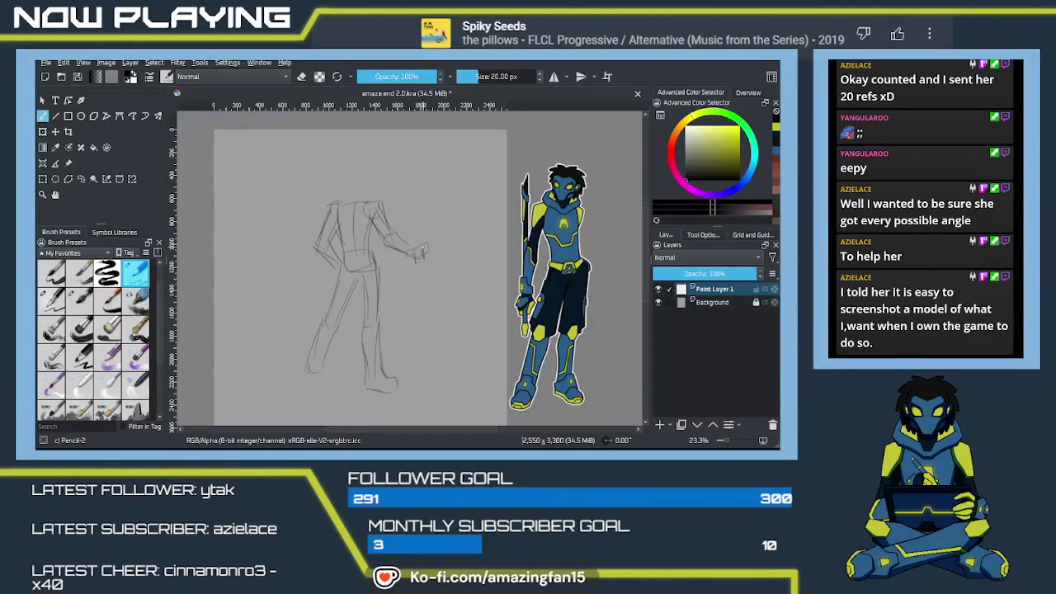
mouse_move(424, 248)
mouse_down()
mouse_move(442, 243)
mouse_move(430, 245)
mouse_up()
drag(436, 289, 452, 302)
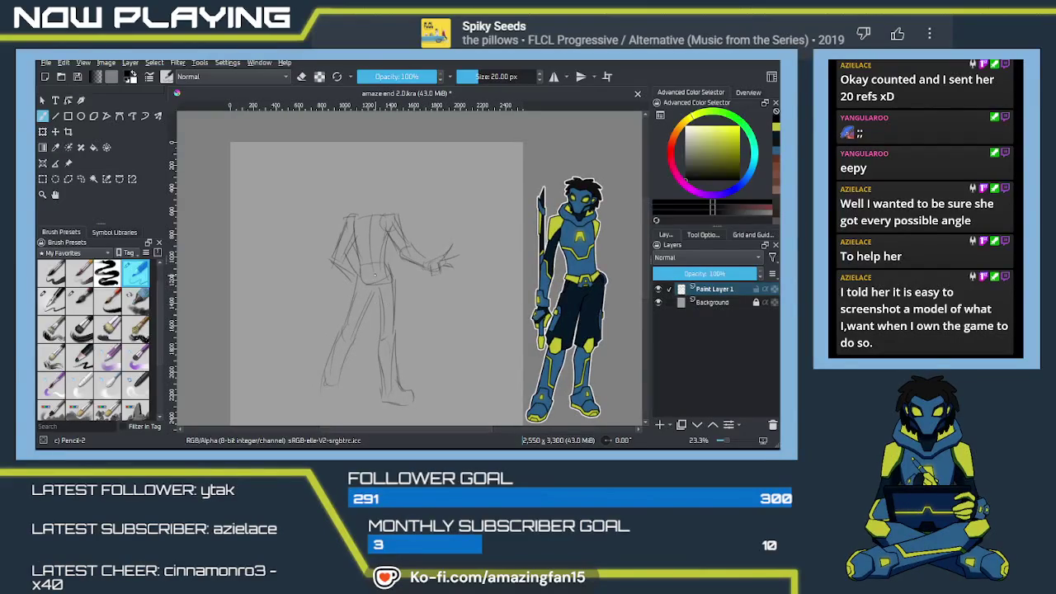
Zoom in and redraw the torso's left and right edges and the leg lines.
mouse_move(375, 234)
mouse_down()
mouse_move(406, 290)
mouse_move(365, 313)
mouse_up()
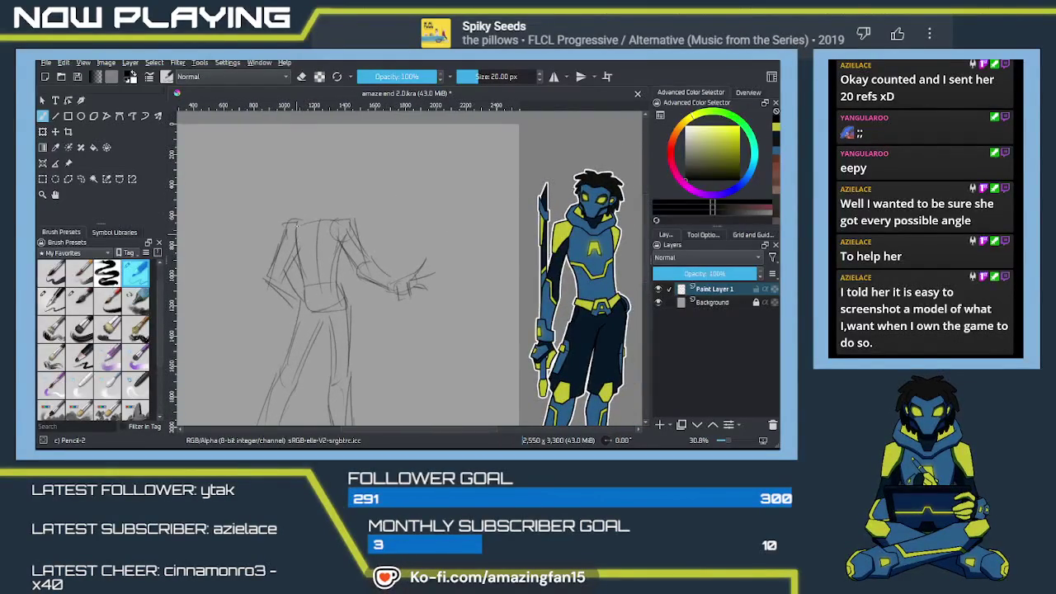
drag(294, 226, 300, 287)
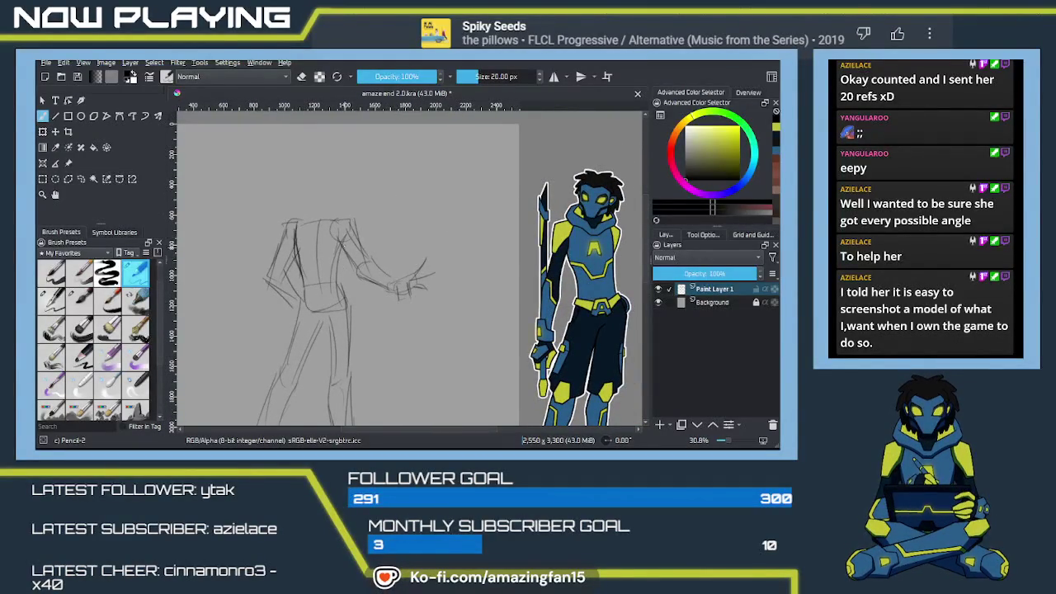
mouse_move(345, 241)
mouse_down()
mouse_move(336, 286)
mouse_move(337, 260)
mouse_up()
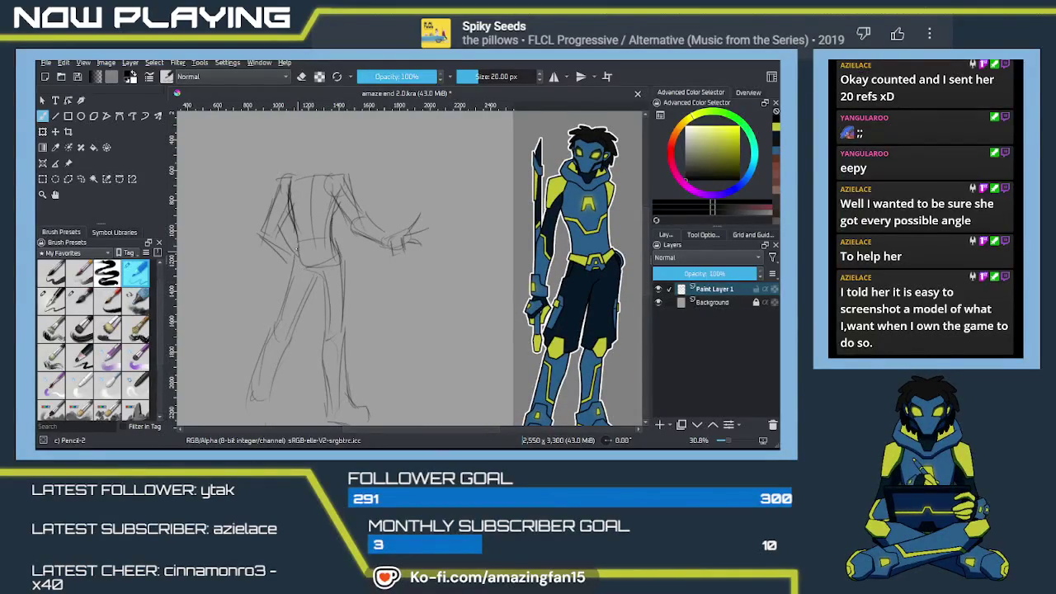
mouse_move(336, 257)
mouse_down()
mouse_move(339, 221)
mouse_move(345, 275)
mouse_up()
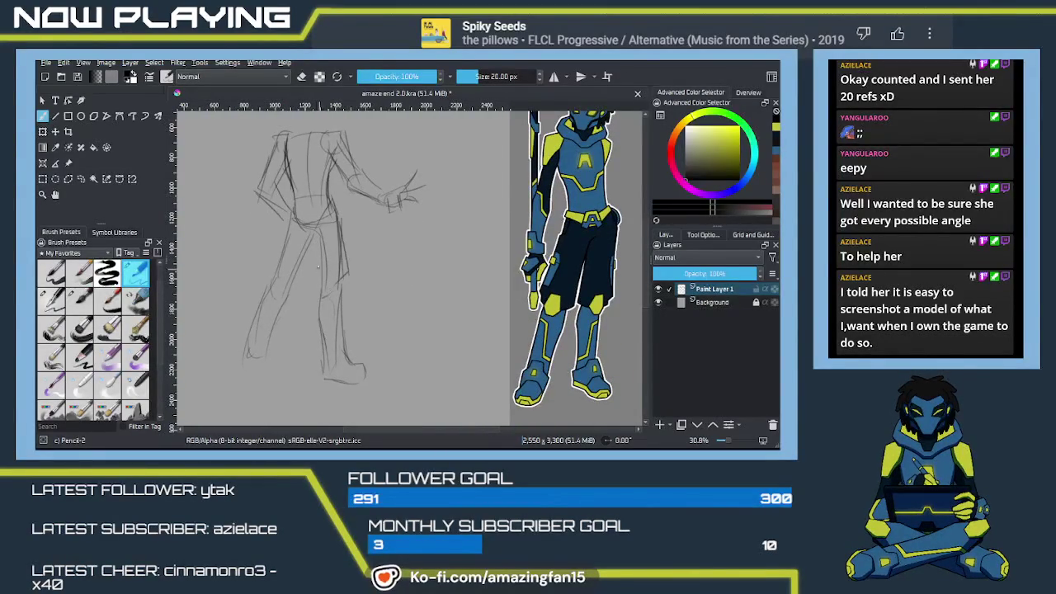
drag(315, 229, 311, 292)
key(ctrl+z)
Shape the right boot's heel, ankle, shin lines and sole.
scroll(329, 331, down, 2)
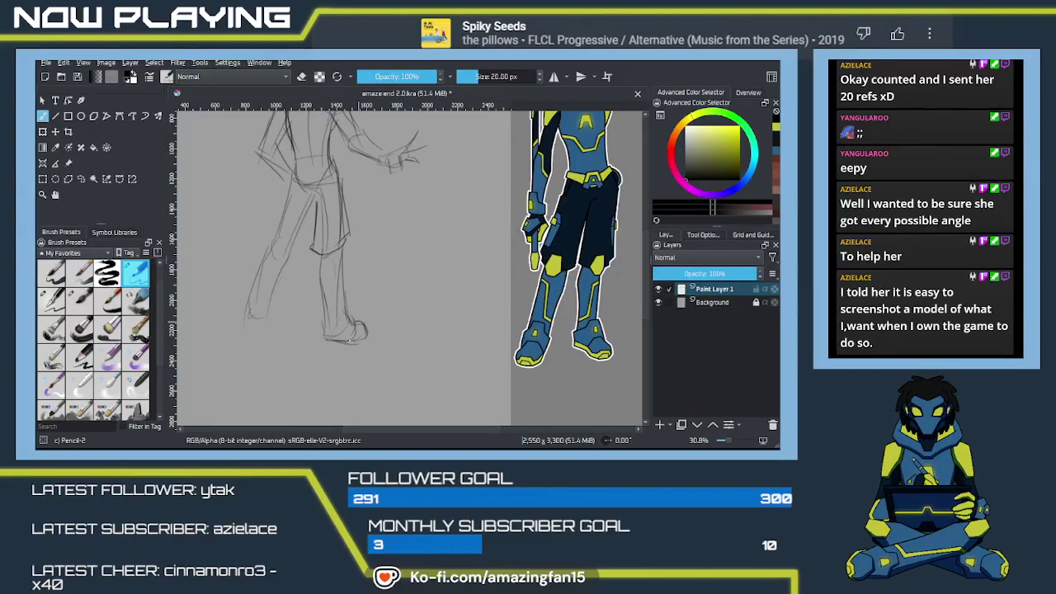
drag(353, 323, 355, 334)
mouse_move(349, 307)
mouse_down()
mouse_move(324, 317)
mouse_move(338, 320)
mouse_up()
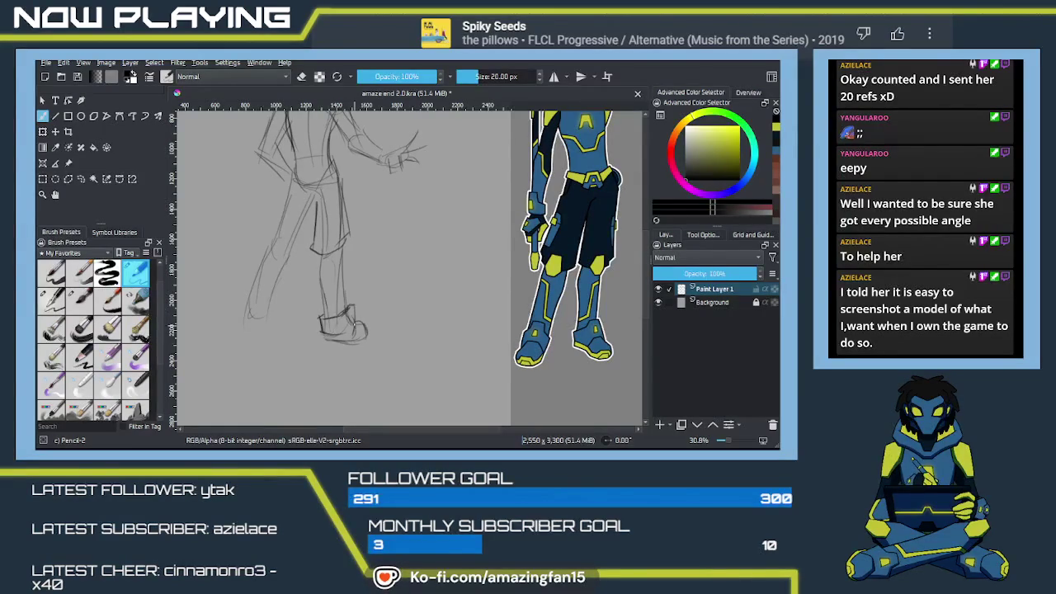
drag(345, 245, 344, 310)
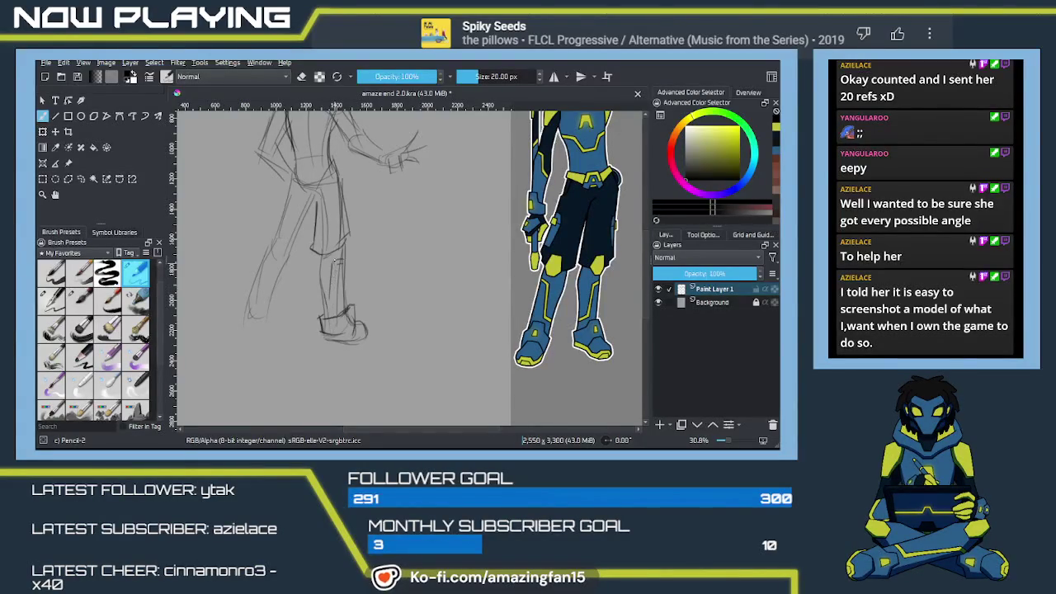
drag(333, 261, 331, 296)
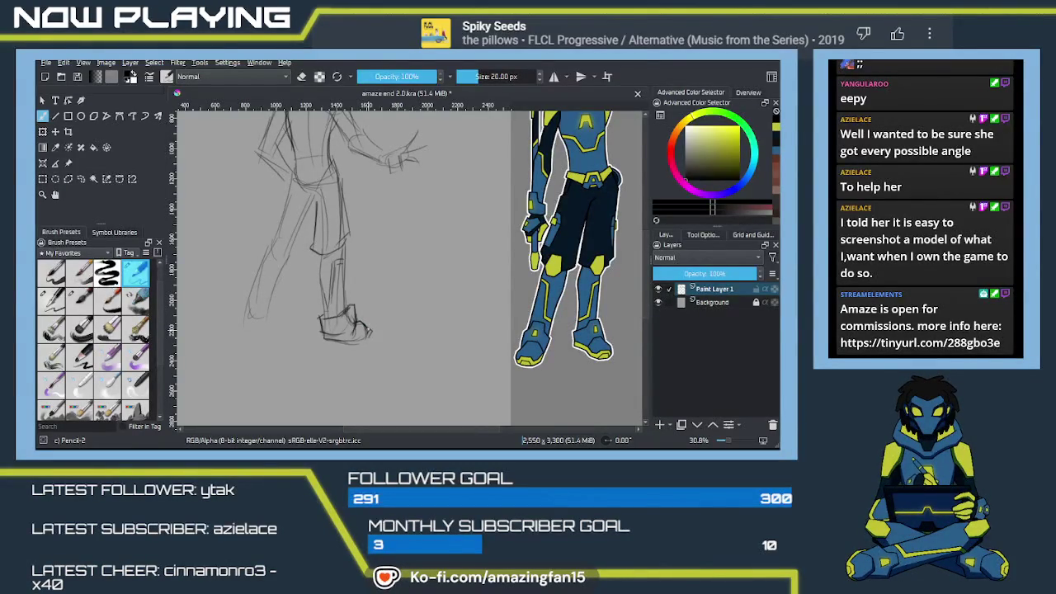
drag(367, 335, 337, 336)
Sketch the left boot's ankle and sole.
drag(279, 276, 316, 288)
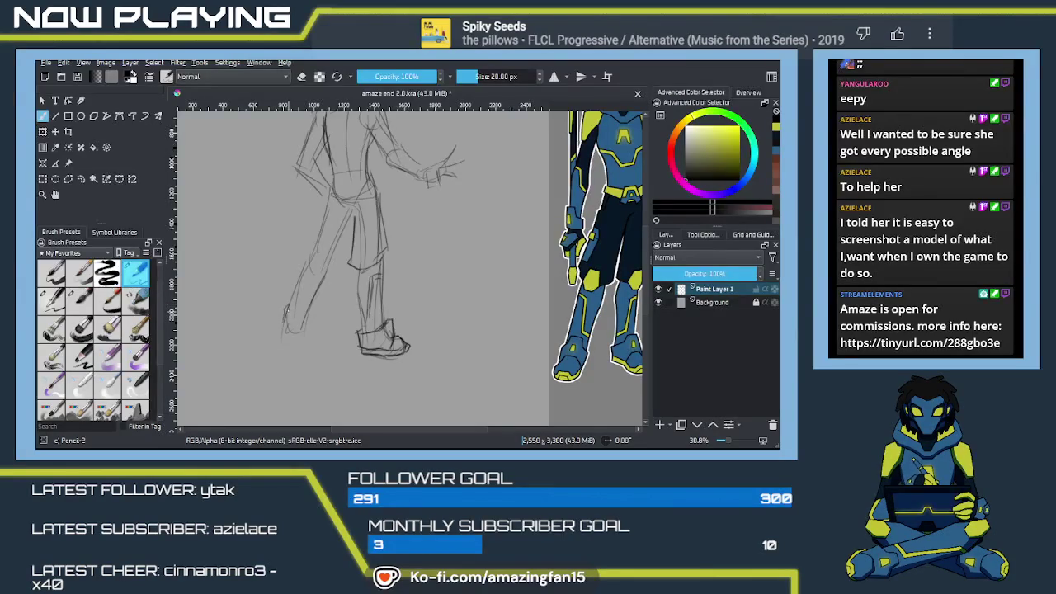
drag(292, 323, 307, 318)
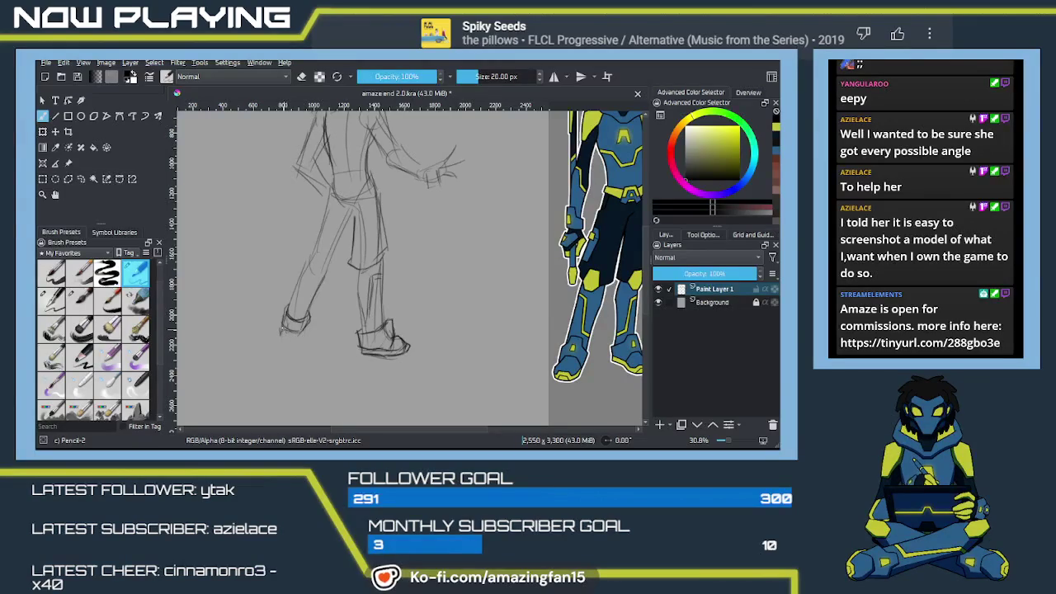
drag(279, 332, 303, 336)
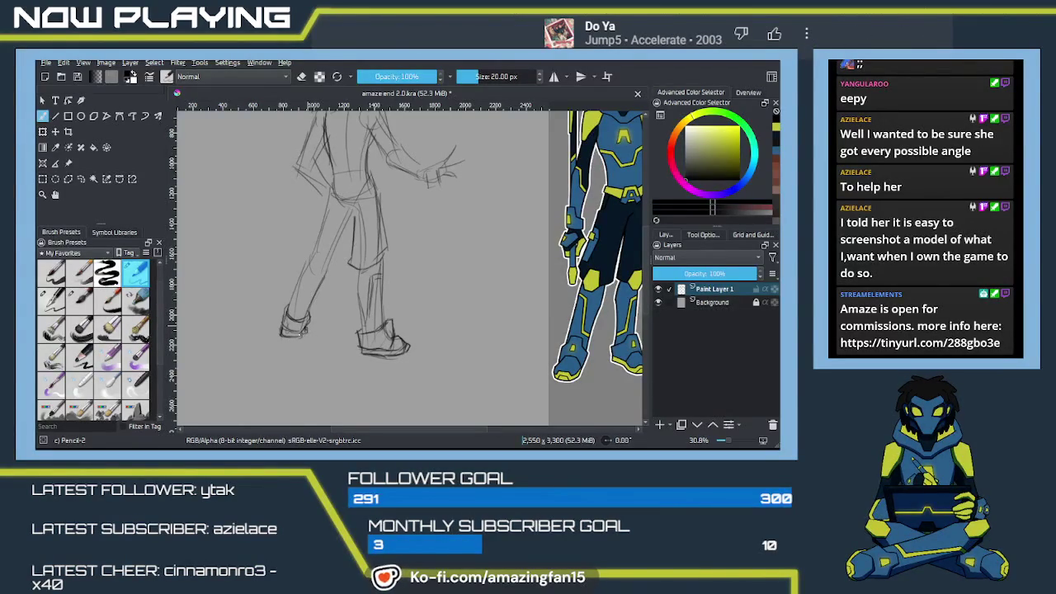
drag(328, 252, 325, 288)
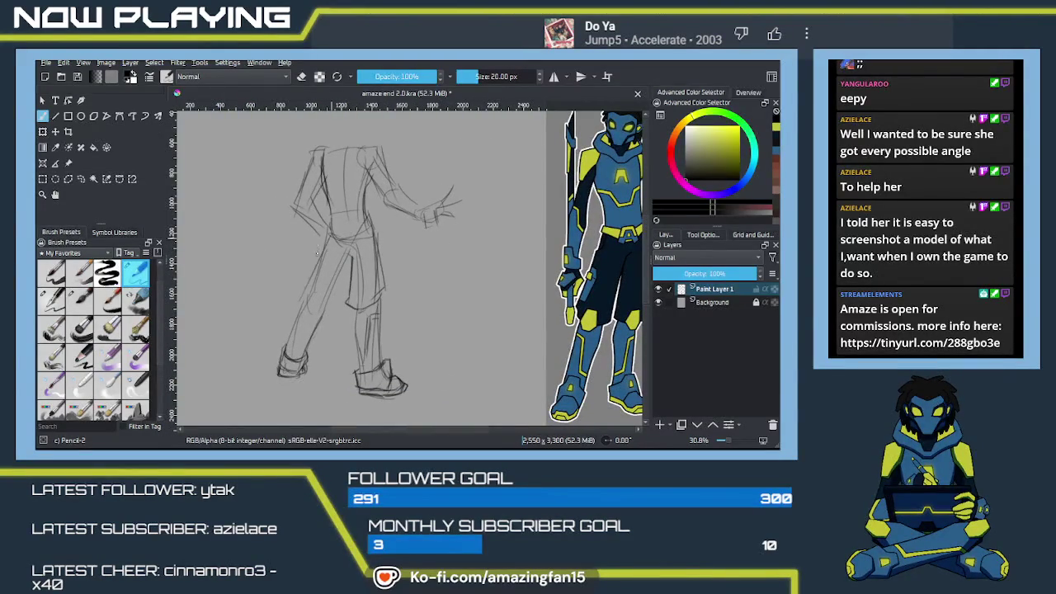
Refine the left thigh, then draw a head circle with a hood stroke around it.
drag(321, 241, 300, 296)
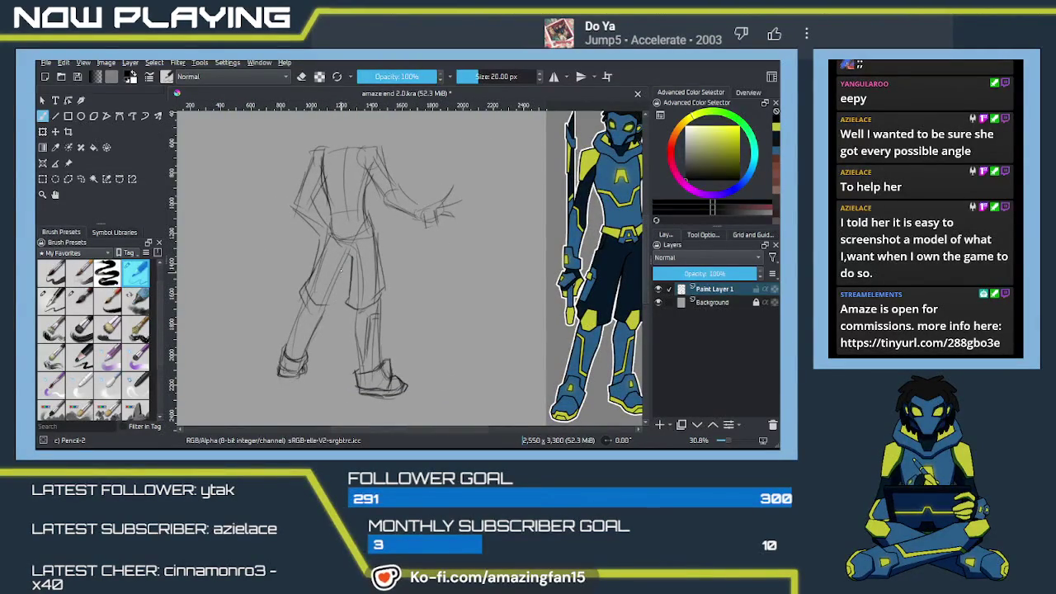
drag(344, 148, 332, 242)
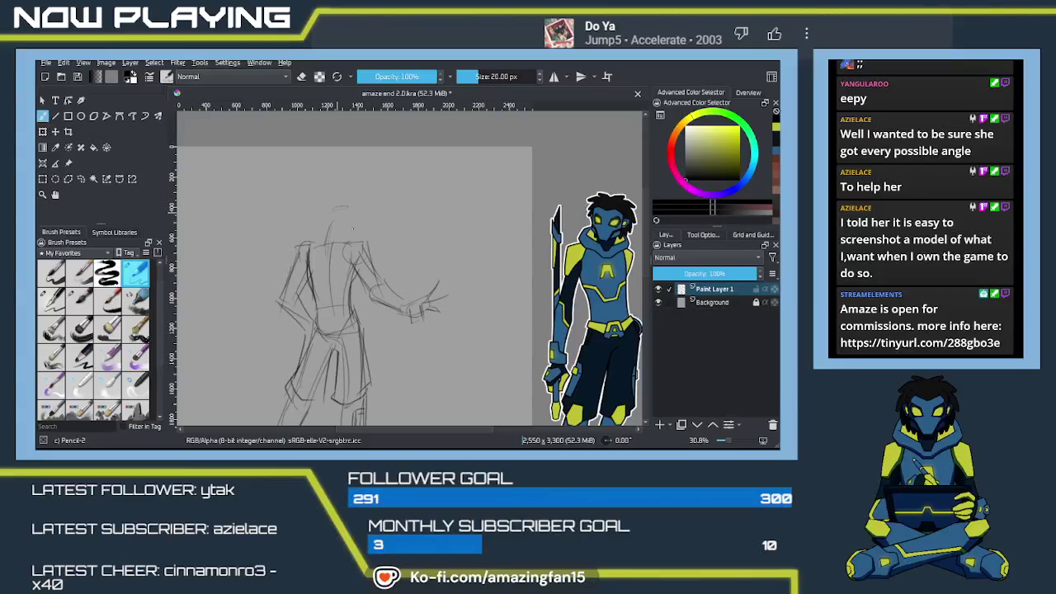
mouse_move(353, 208)
mouse_down()
mouse_move(330, 239)
mouse_move(358, 230)
mouse_up()
mouse_move(318, 226)
mouse_down()
mouse_move(304, 238)
mouse_move(359, 209)
mouse_up()
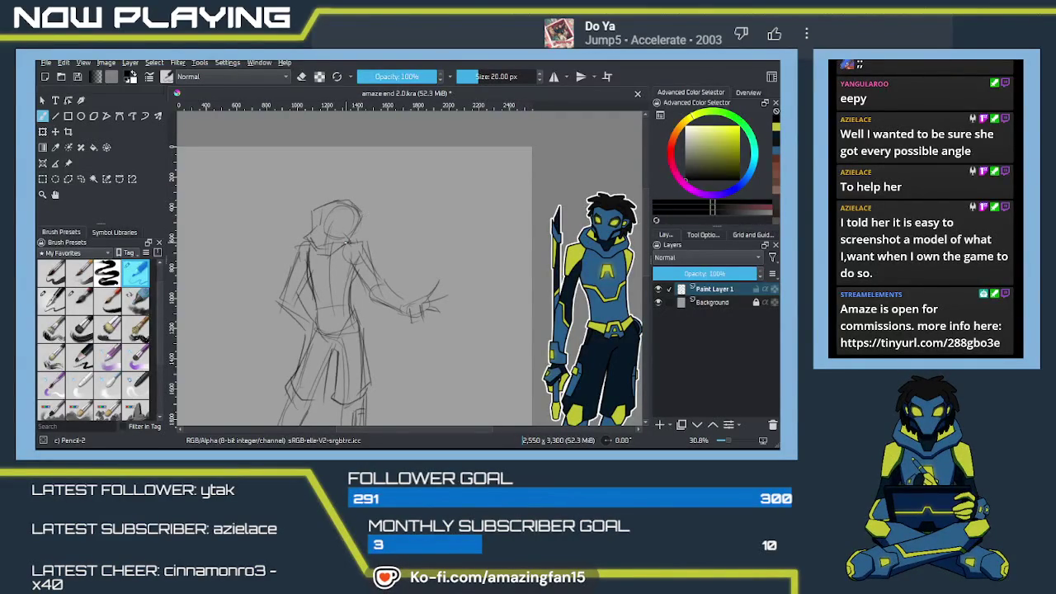
drag(403, 274, 371, 295)
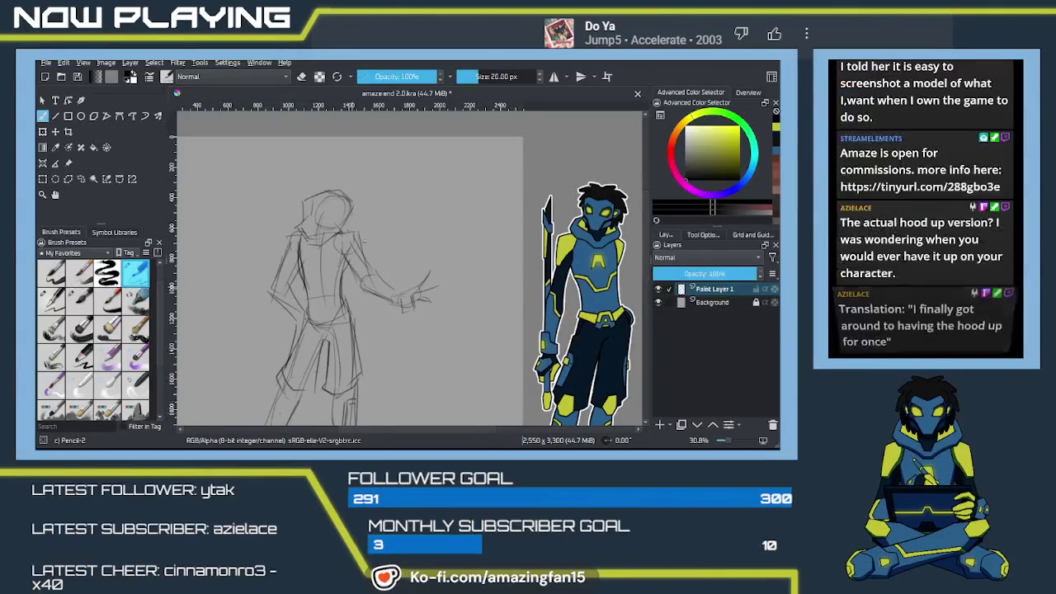
Zoom in and retrace the hood's left side, top and shoulder in darker strokes.
key(plus)
scroll(388, 305, up, 2)
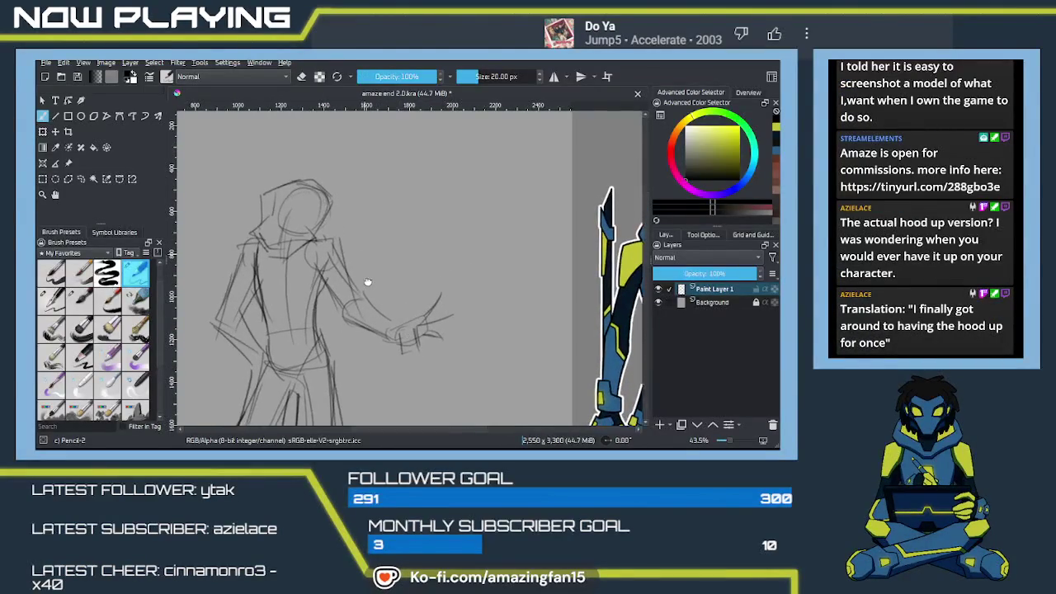
scroll(366, 278, up, 1)
mouse_move(349, 275)
mouse_down()
mouse_move(371, 302)
mouse_move(355, 315)
mouse_up()
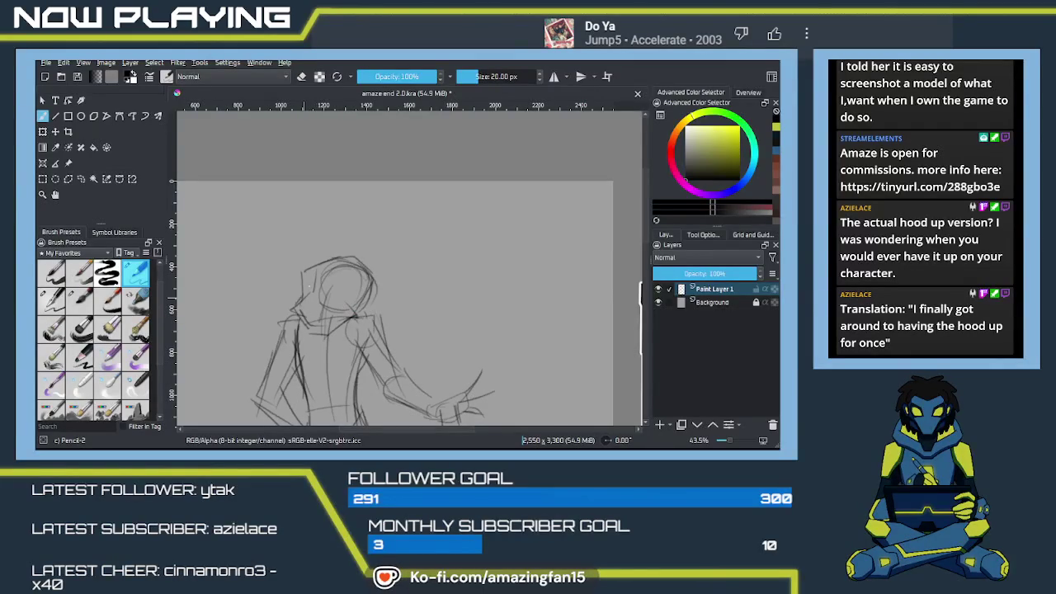
mouse_move(310, 289)
mouse_down()
mouse_move(315, 262)
mouse_move(342, 258)
mouse_move(375, 279)
mouse_up()
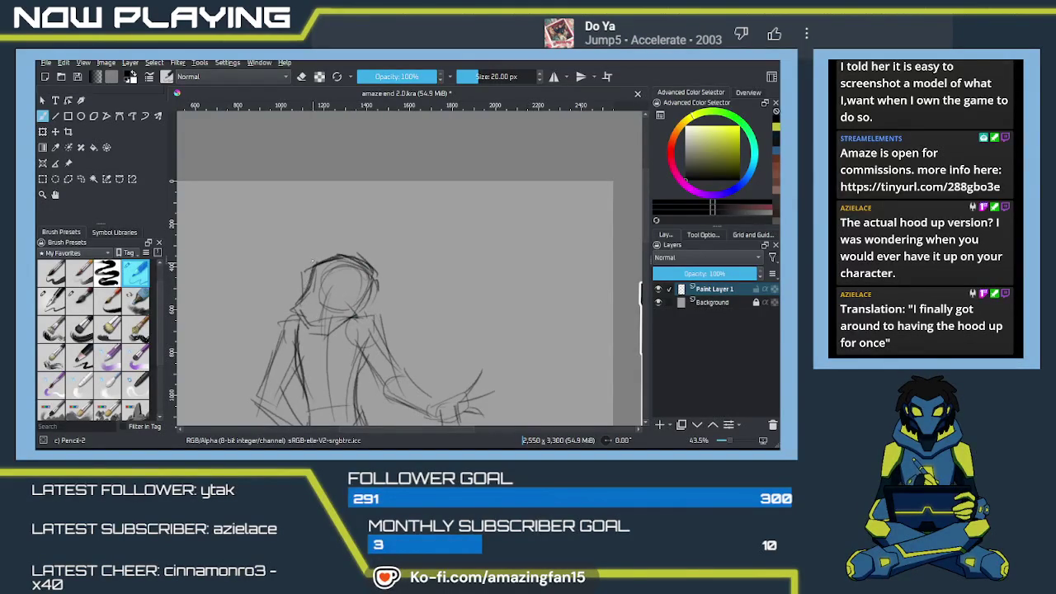
mouse_move(310, 263)
mouse_down()
mouse_move(287, 322)
mouse_move(314, 332)
mouse_up()
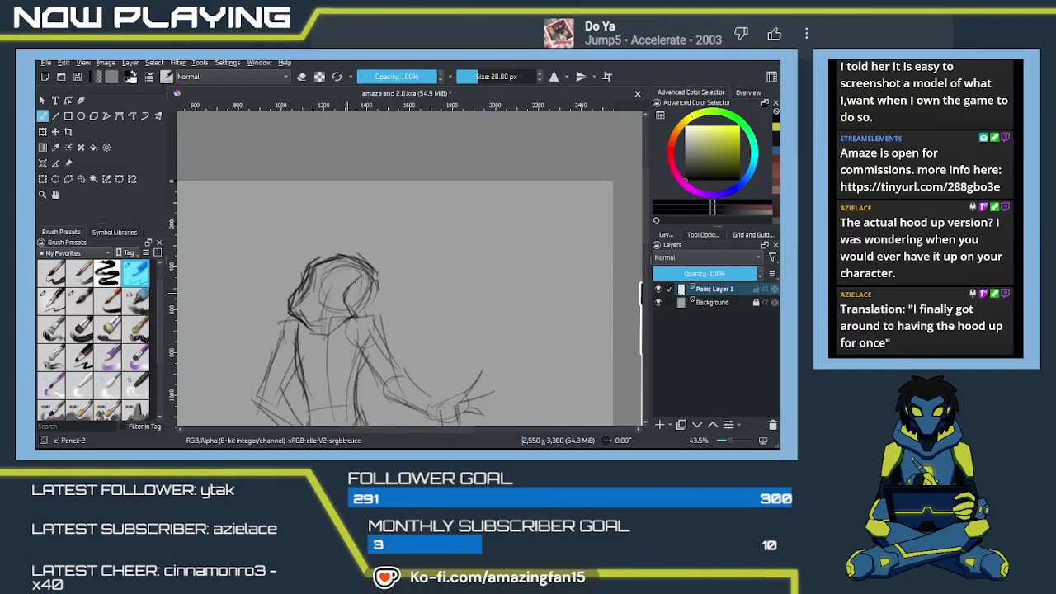
Draw the face inside the hood with a small stroke beside it.
drag(358, 277, 341, 304)
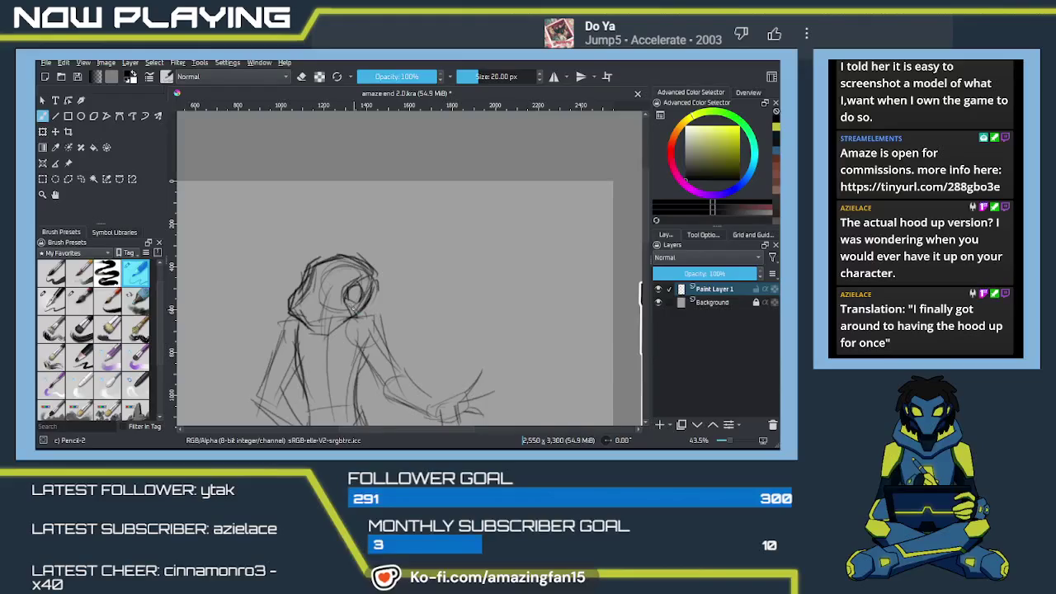
drag(364, 278, 368, 286)
mouse_move(377, 308)
mouse_down()
mouse_move(328, 316)
mouse_move(382, 310)
mouse_move(381, 285)
mouse_up()
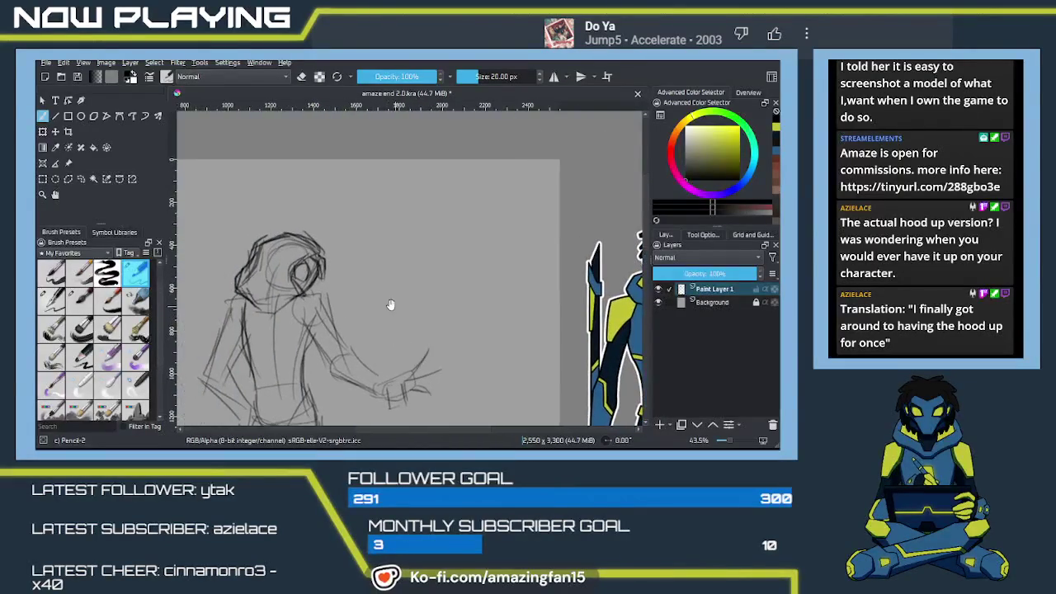
scroll(381, 285, up, 2)
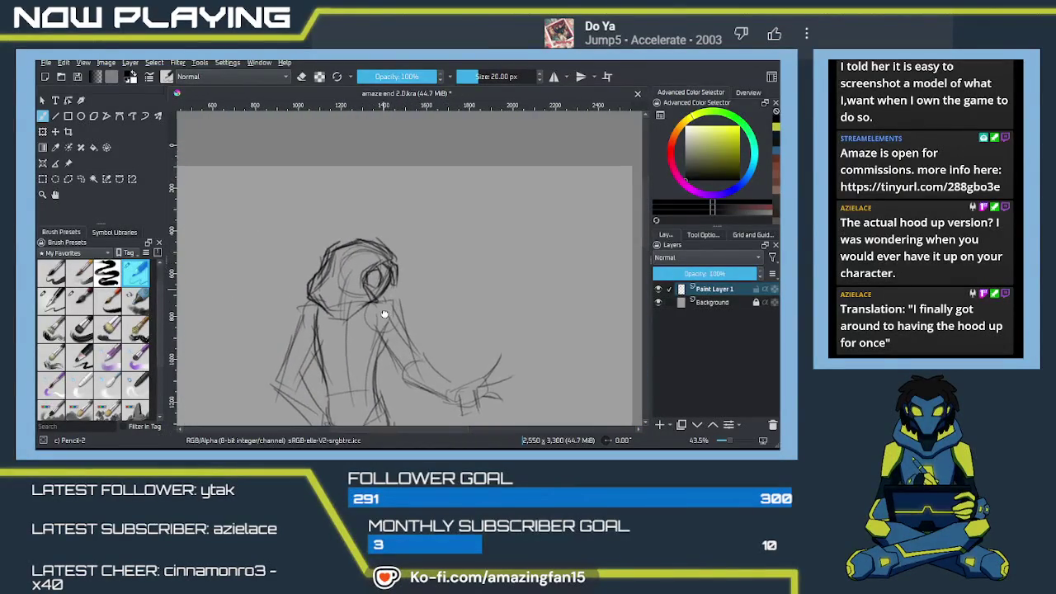
scroll(358, 301, up, 1)
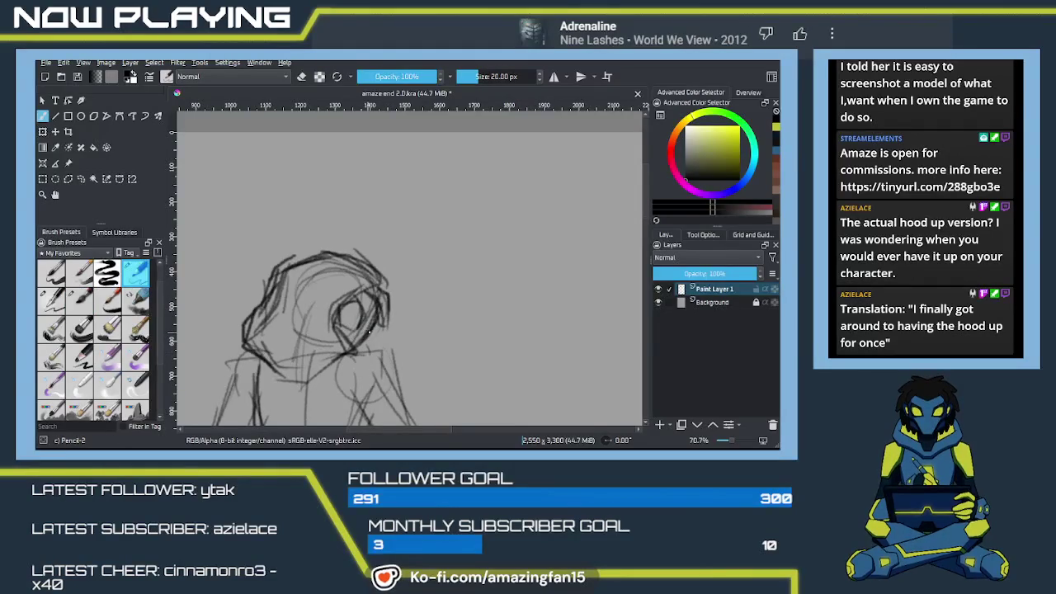
Switch to Eraser Soft and erase the stray lines inside the hood's face.
right_click(373, 294)
click(406, 235)
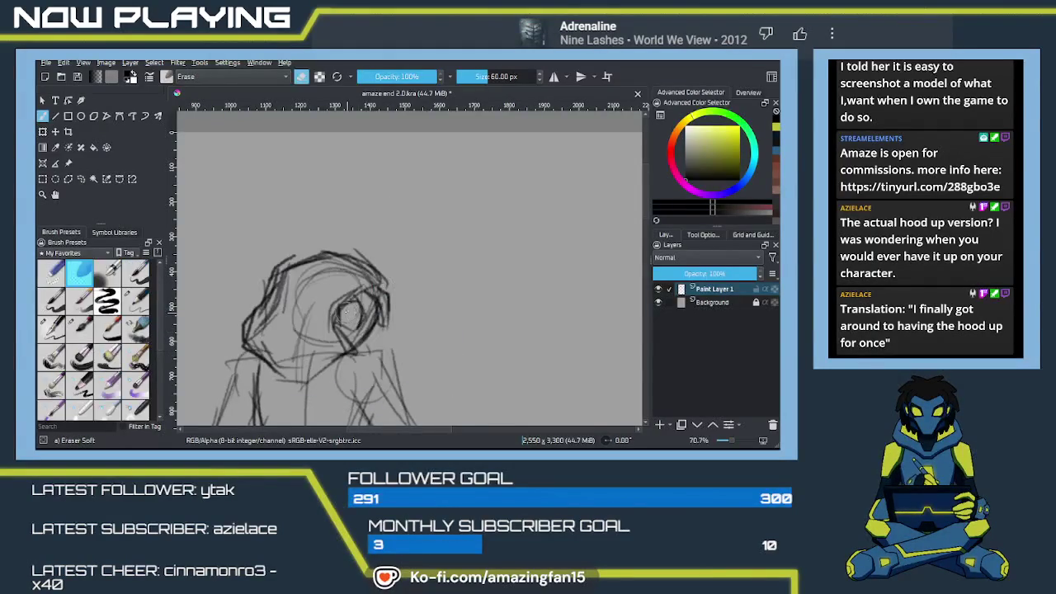
mouse_move(361, 307)
mouse_down()
mouse_move(357, 324)
mouse_move(346, 316)
mouse_up()
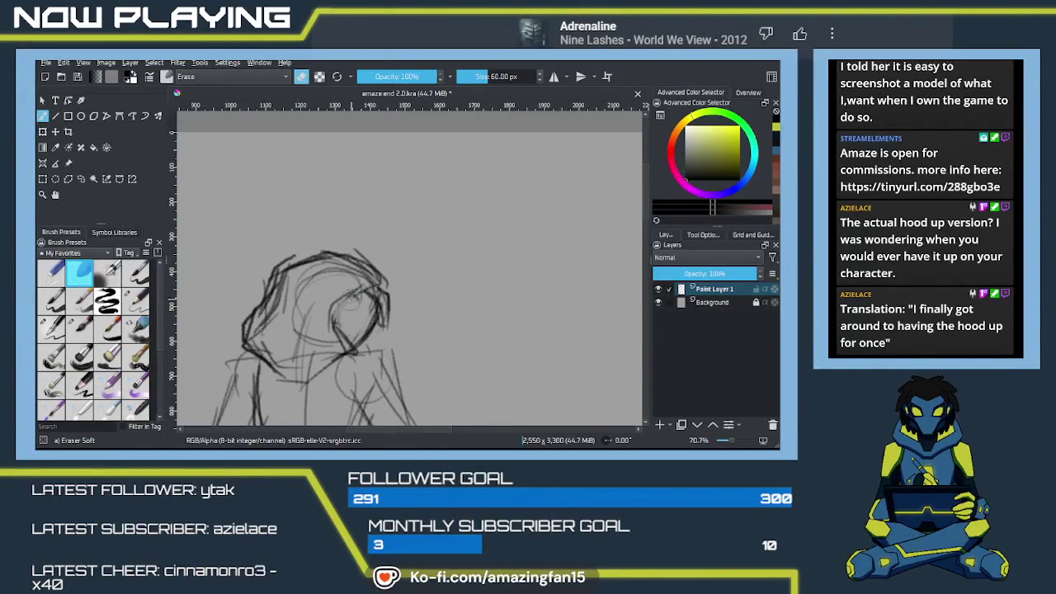
mouse_move(345, 257)
mouse_down()
mouse_move(330, 248)
mouse_move(378, 279)
mouse_move(337, 302)
mouse_up()
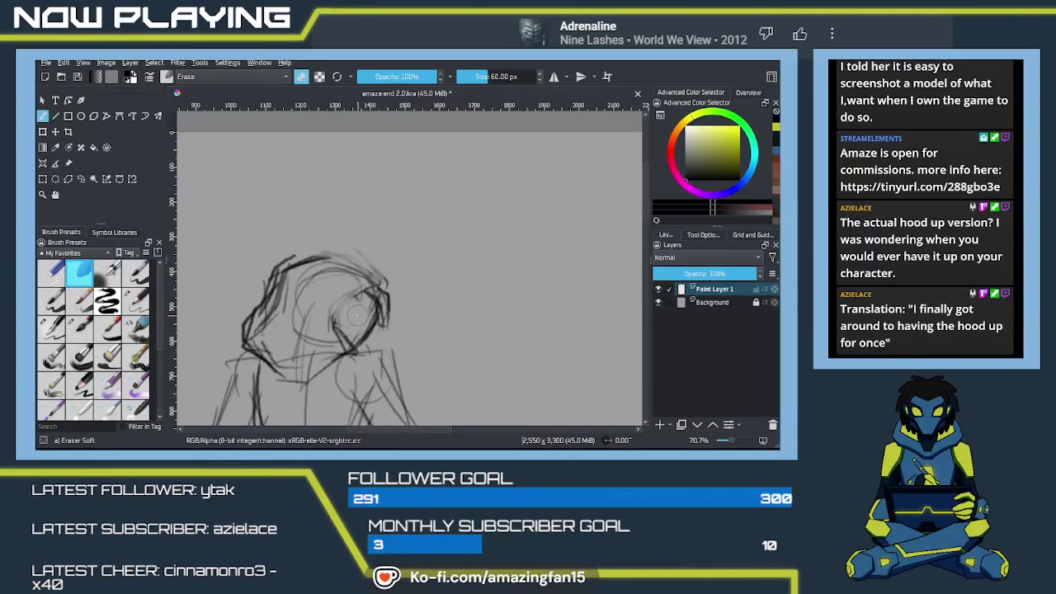
Back on Pencil-2, redraw the hood's top edge boldly and darken the neck and shoulder lines.
key(slash)
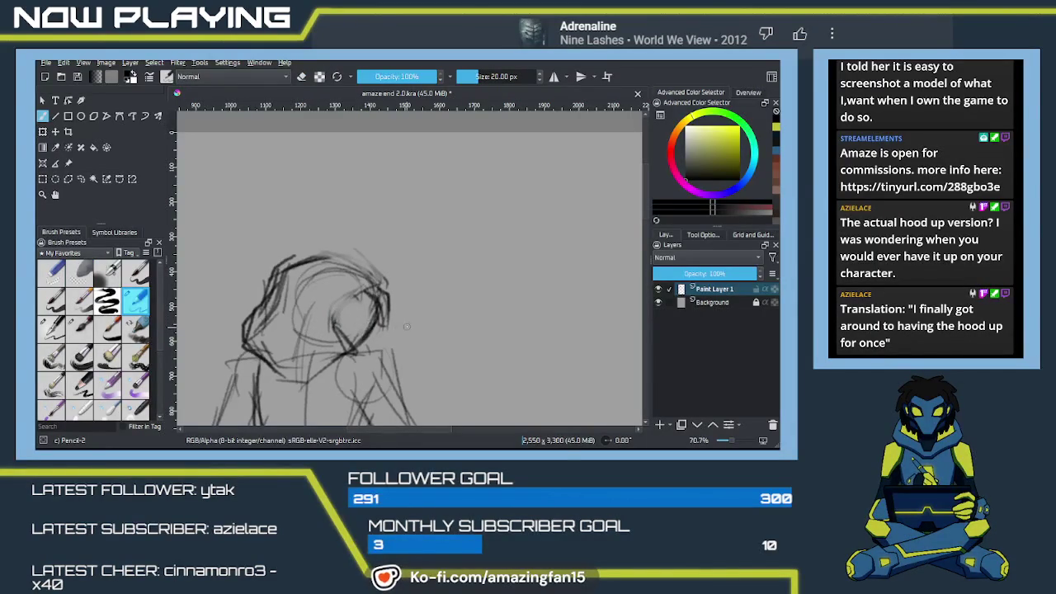
drag(416, 307, 436, 337)
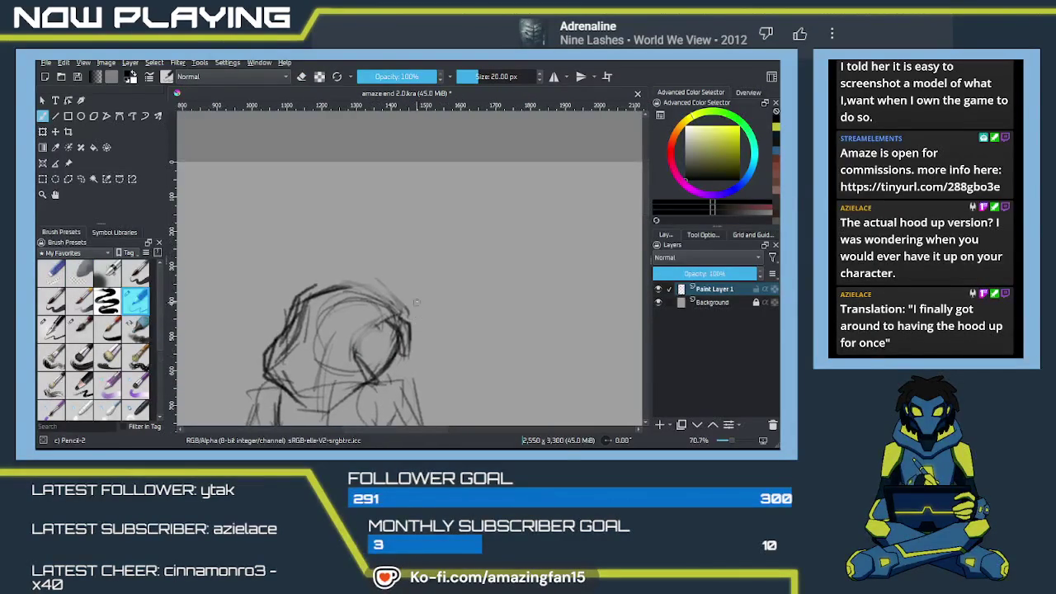
mouse_move(316, 285)
mouse_down()
mouse_move(292, 305)
mouse_move(352, 276)
mouse_move(370, 292)
mouse_up()
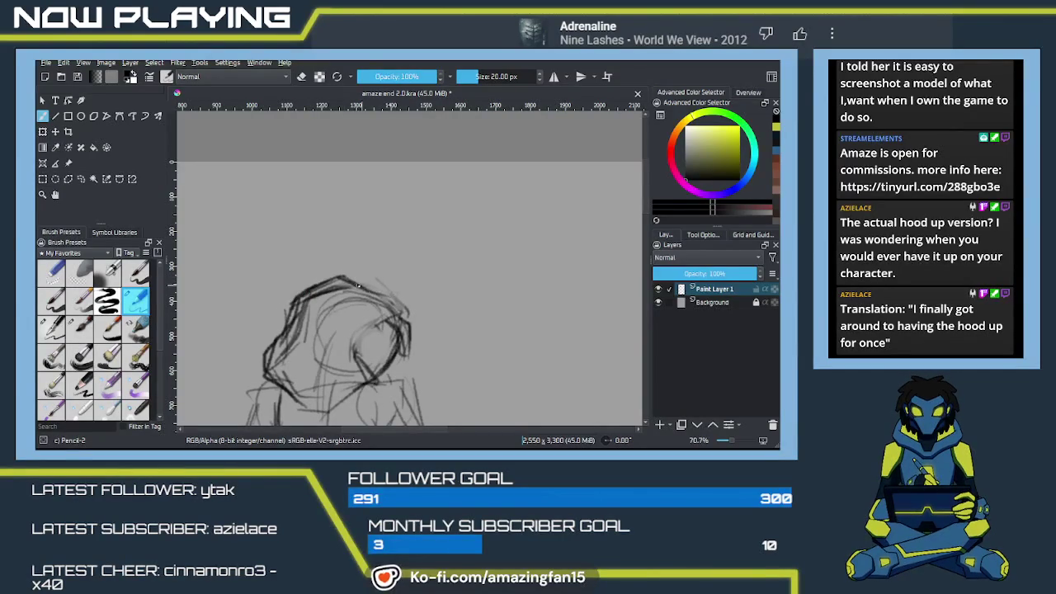
key(ctrl+z)
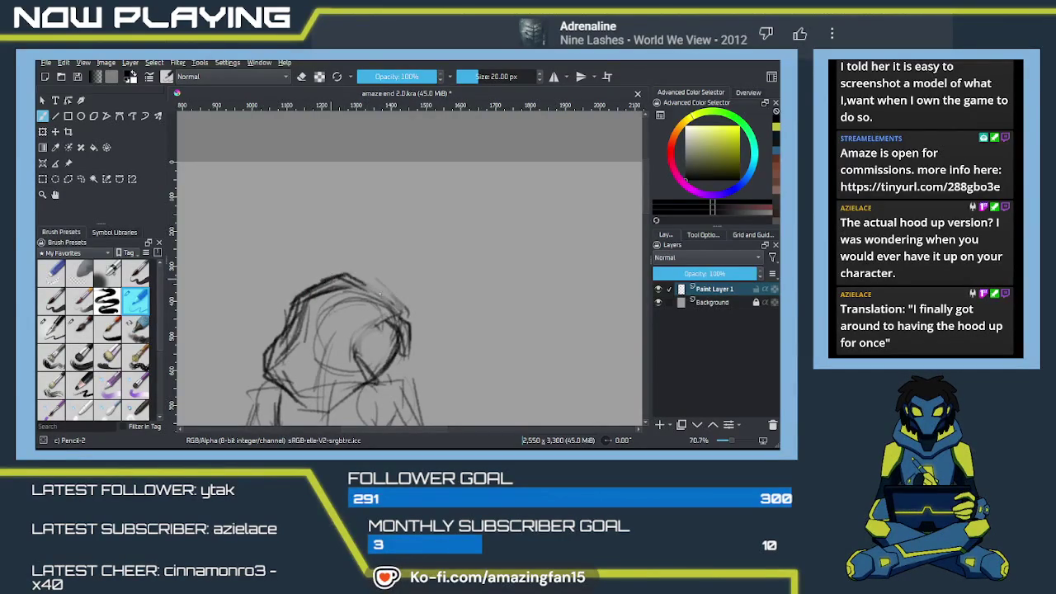
mouse_move(377, 287)
mouse_down()
mouse_move(407, 299)
mouse_move(408, 320)
mouse_move(350, 341)
mouse_move(352, 330)
mouse_move(363, 370)
mouse_up()
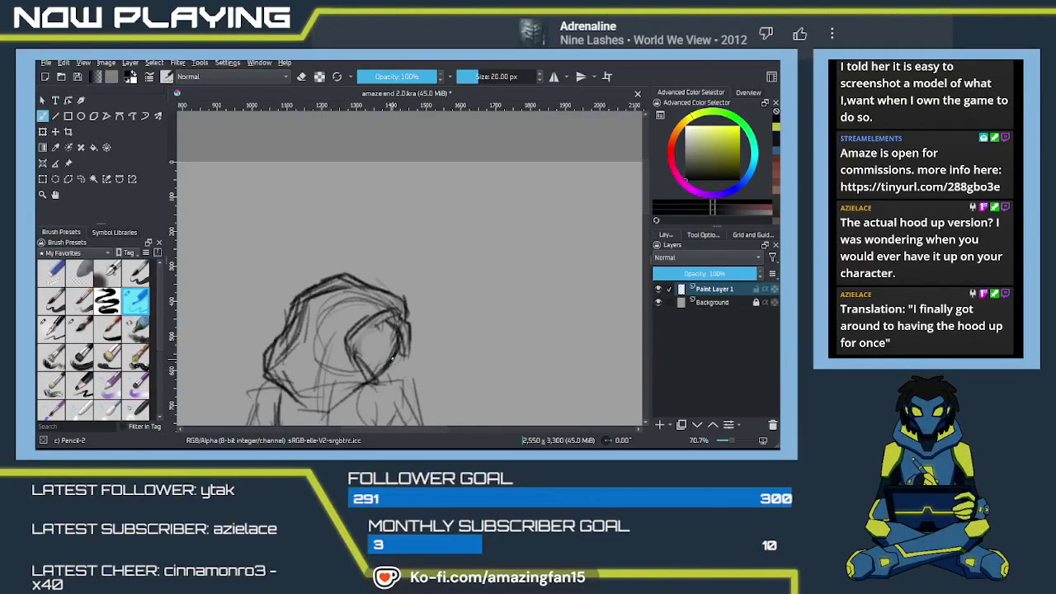
mouse_move(391, 357)
mouse_down()
mouse_move(367, 247)
mouse_move(383, 264)
mouse_move(332, 281)
mouse_move(384, 325)
mouse_up()
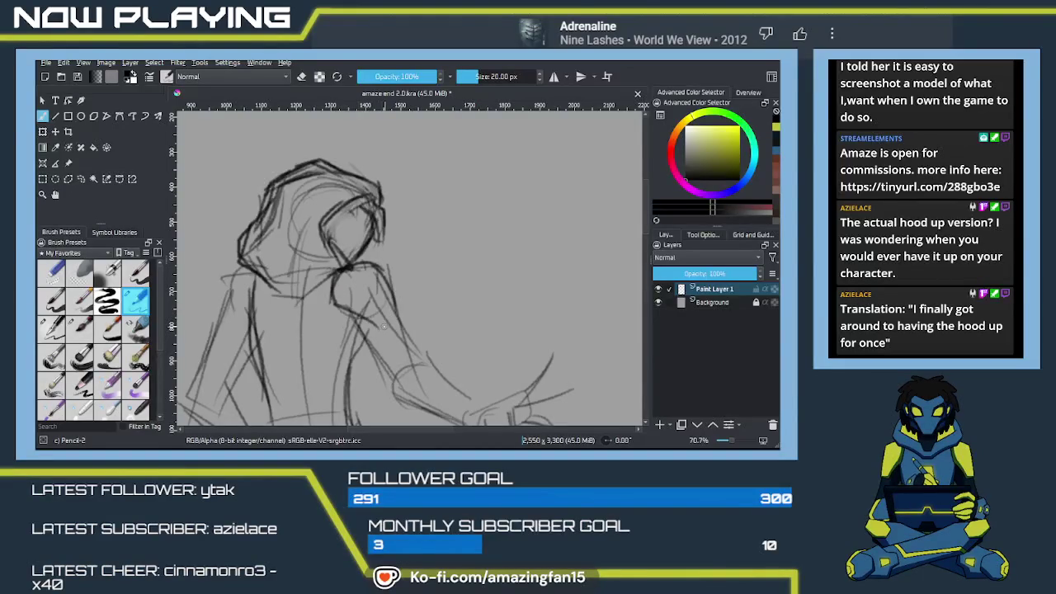
mouse_move(393, 284)
mouse_down()
mouse_move(396, 322)
mouse_move(350, 260)
mouse_up()
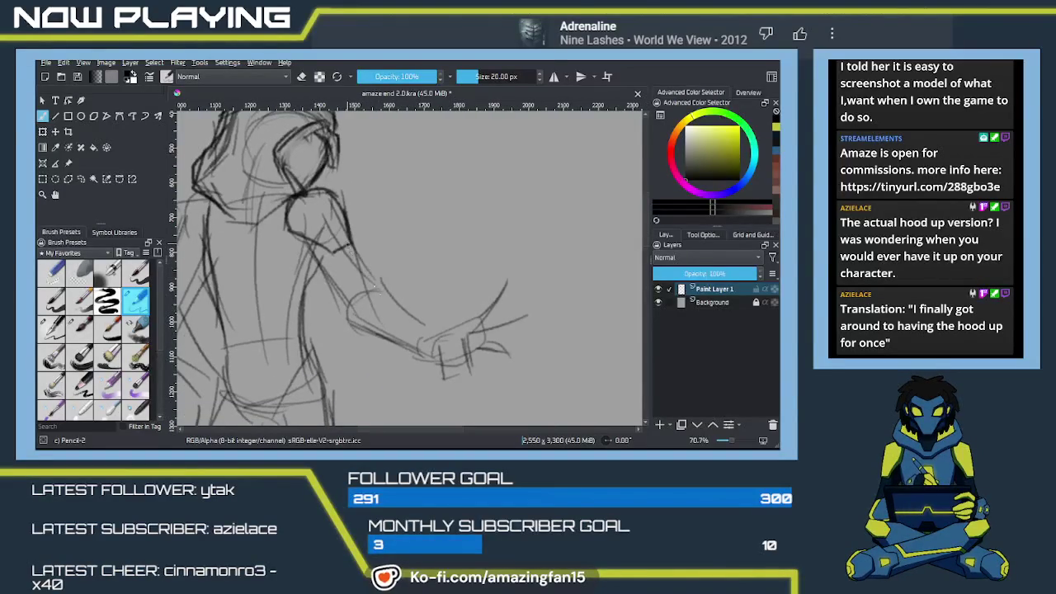
Darken the forearm underside toward the hand and redraw the shoulder and upper-arm line.
mouse_move(380, 294)
mouse_down()
mouse_move(352, 256)
mouse_move(436, 331)
mouse_up()
mouse_move(336, 293)
mouse_down()
mouse_move(351, 325)
mouse_move(424, 357)
mouse_up()
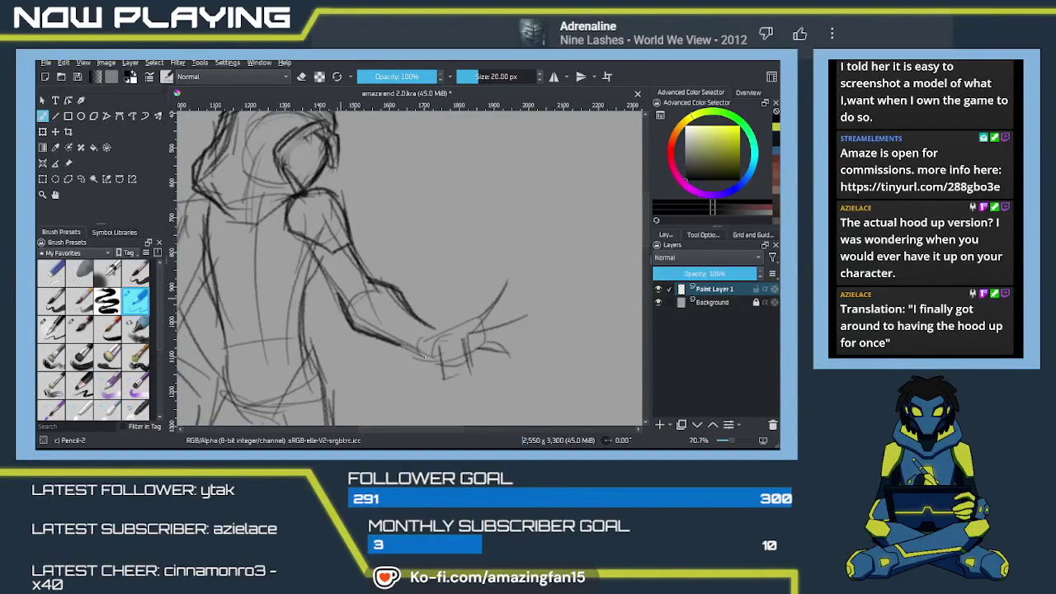
drag(332, 282, 299, 234)
mouse_move(205, 216)
mouse_down()
mouse_move(343, 223)
mouse_move(304, 256)
mouse_up()
key(ctrl+z)
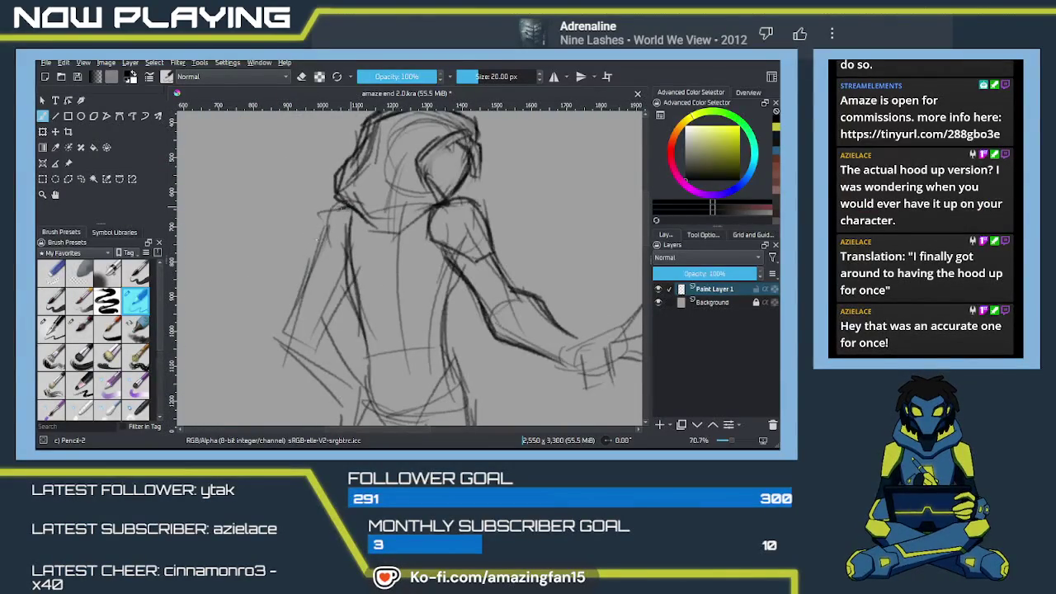
mouse_move(342, 206)
mouse_down()
mouse_move(302, 274)
mouse_move(341, 246)
mouse_move(317, 325)
mouse_up()
Darken the left arm, torso and hip lines and add a belt across the hips.
drag(306, 268, 287, 318)
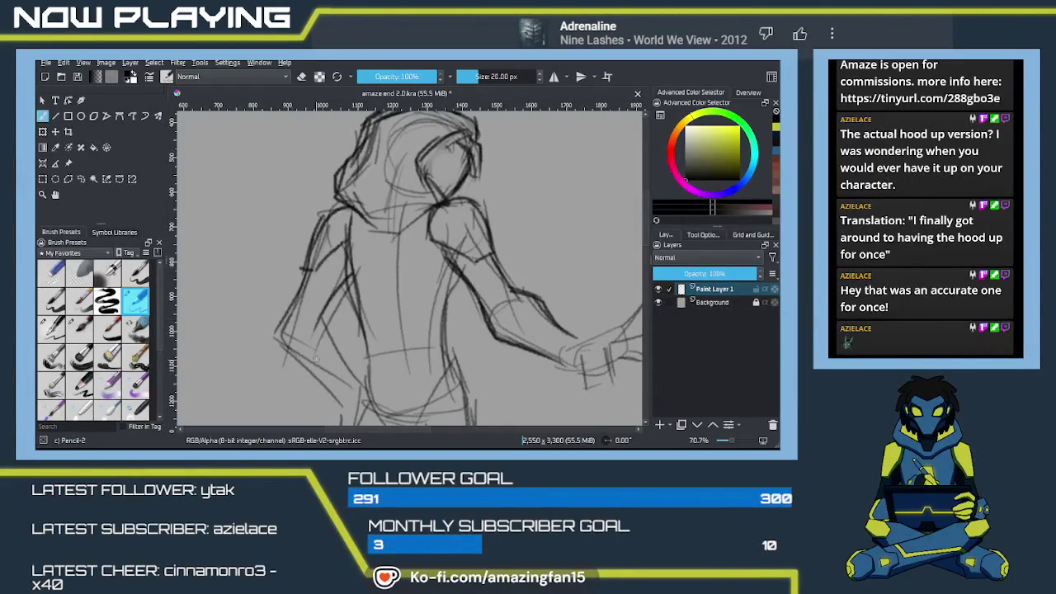
drag(316, 358, 275, 292)
drag(278, 246, 318, 305)
mouse_move(248, 281)
mouse_down()
mouse_move(309, 337)
mouse_move(348, 279)
mouse_move(400, 276)
mouse_up()
mouse_move(320, 302)
mouse_down()
mouse_move(417, 295)
mouse_move(368, 292)
mouse_move(416, 275)
mouse_up()
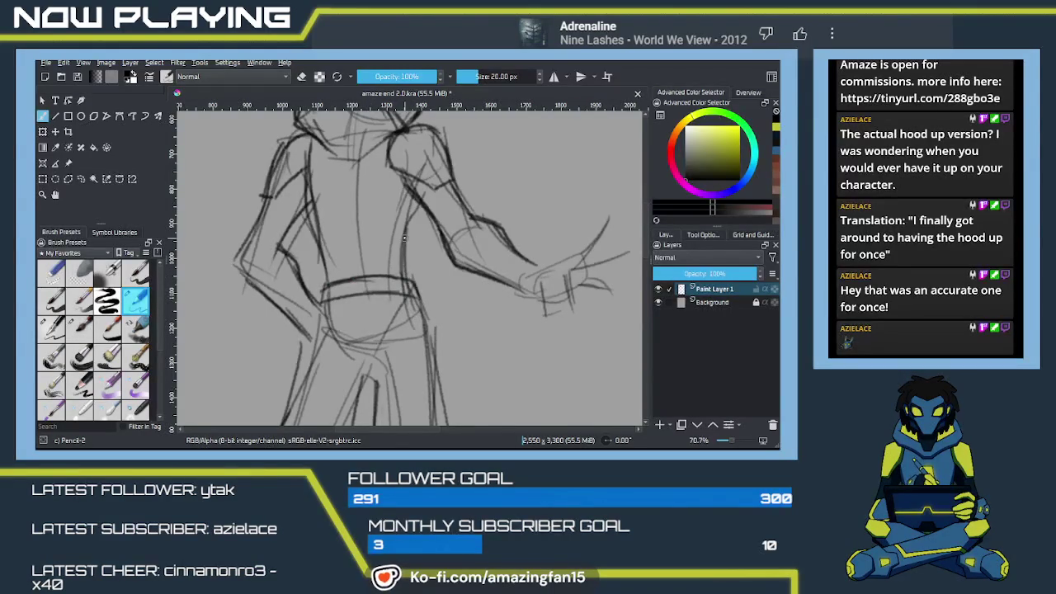
key(ctrl+z)
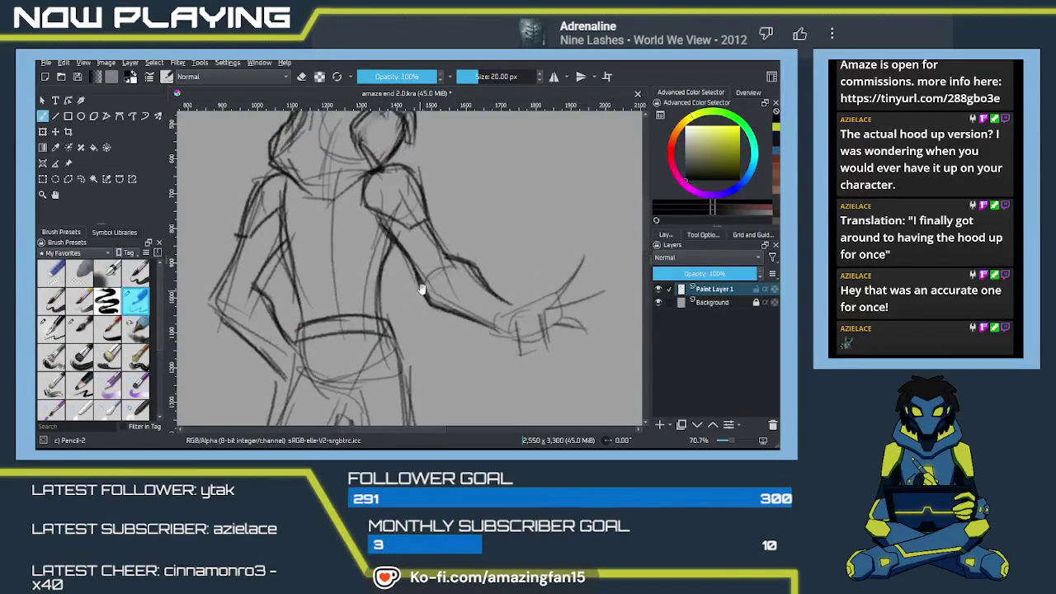
drag(421, 289, 434, 339)
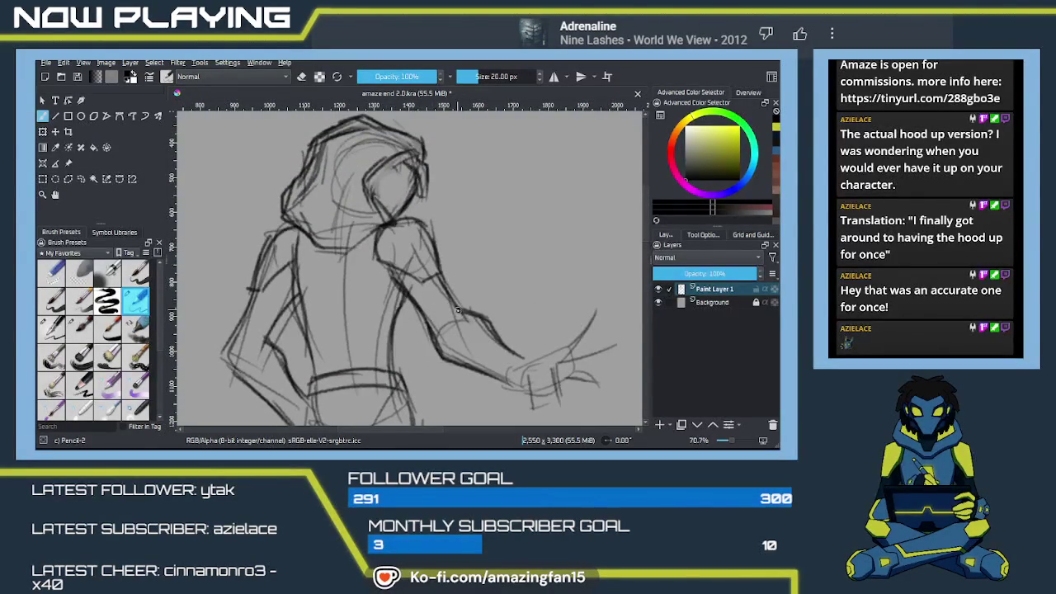
scroll(457, 310, down, 1)
scroll(458, 310, down, 2)
Frame the whole figure beside the reference and darken the right edge of the shorts.
mouse_move(507, 309)
mouse_down()
mouse_move(409, 304)
mouse_move(483, 318)
mouse_up()
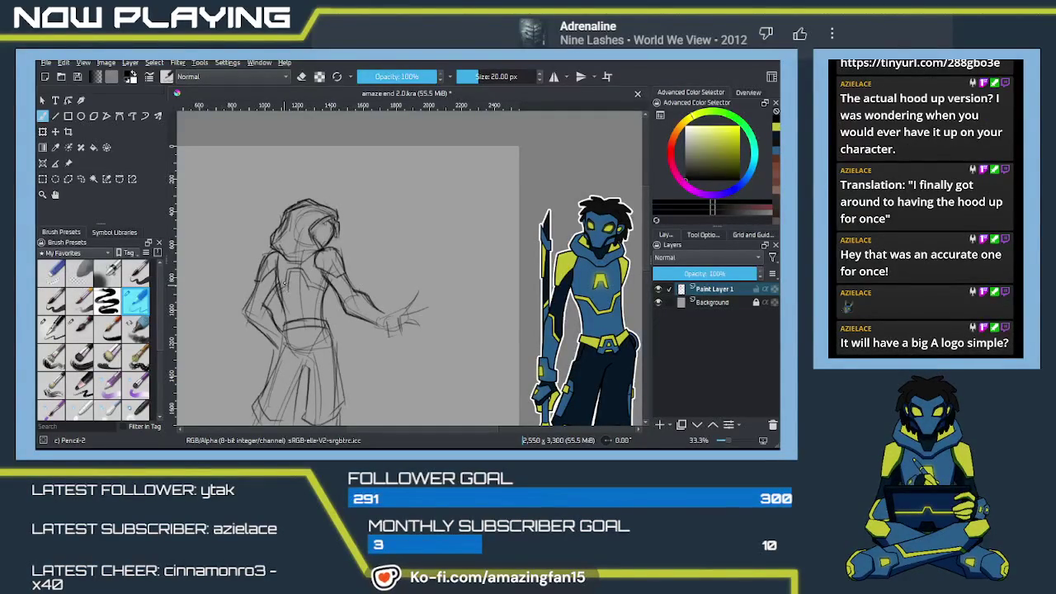
mouse_move(327, 330)
mouse_down()
mouse_move(352, 291)
mouse_move(303, 245)
mouse_move(311, 291)
mouse_up()
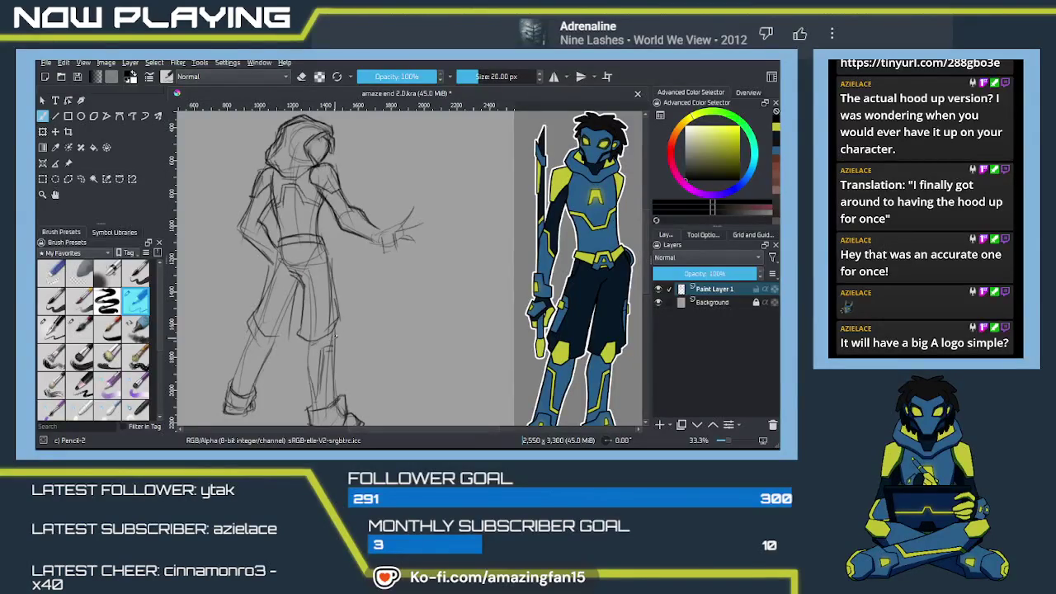
mouse_move(337, 324)
mouse_down()
mouse_move(330, 335)
mouse_move(338, 321)
mouse_up()
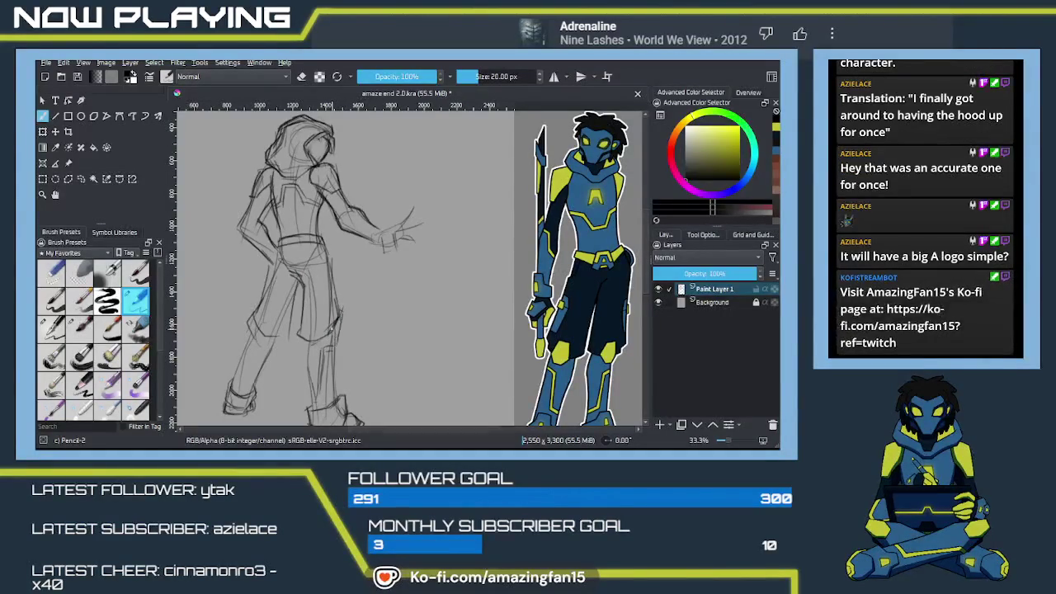
Add pencil lines along the left leg's outer contour, inside the leg, and at the knee.
drag(291, 359, 328, 312)
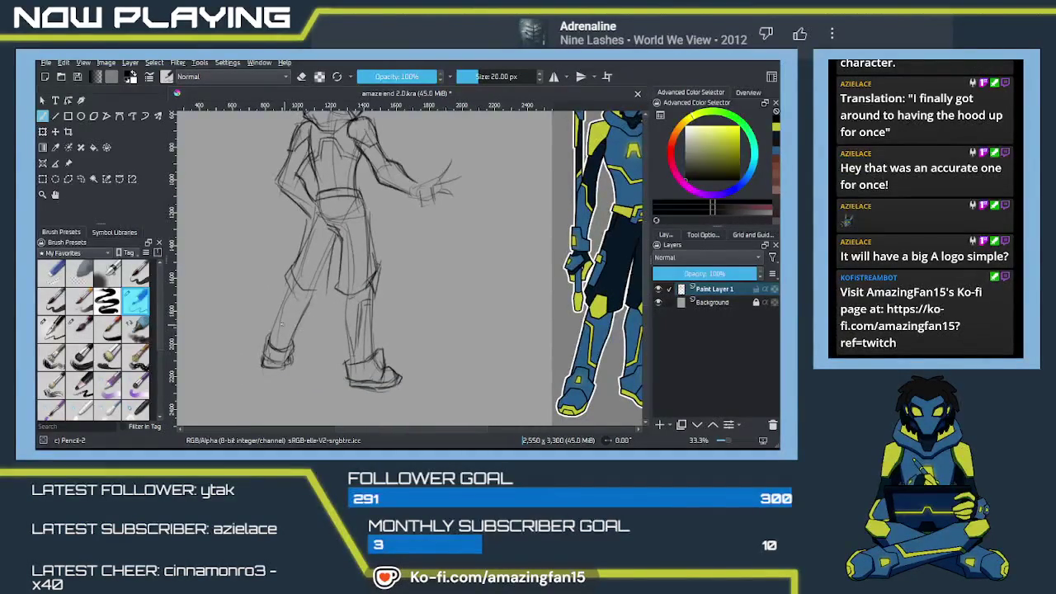
drag(287, 279, 274, 338)
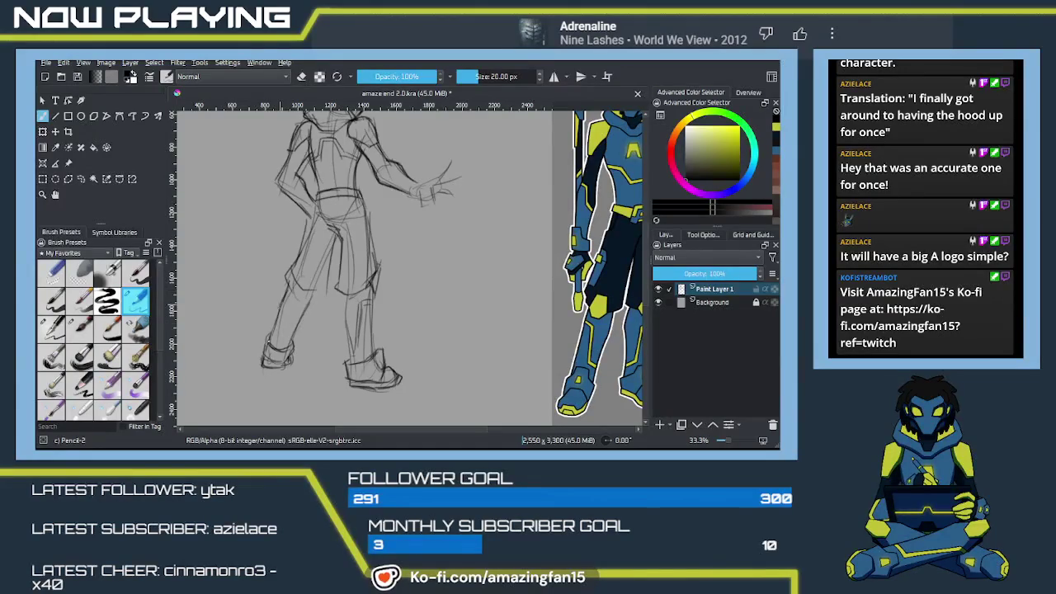
drag(310, 294, 304, 310)
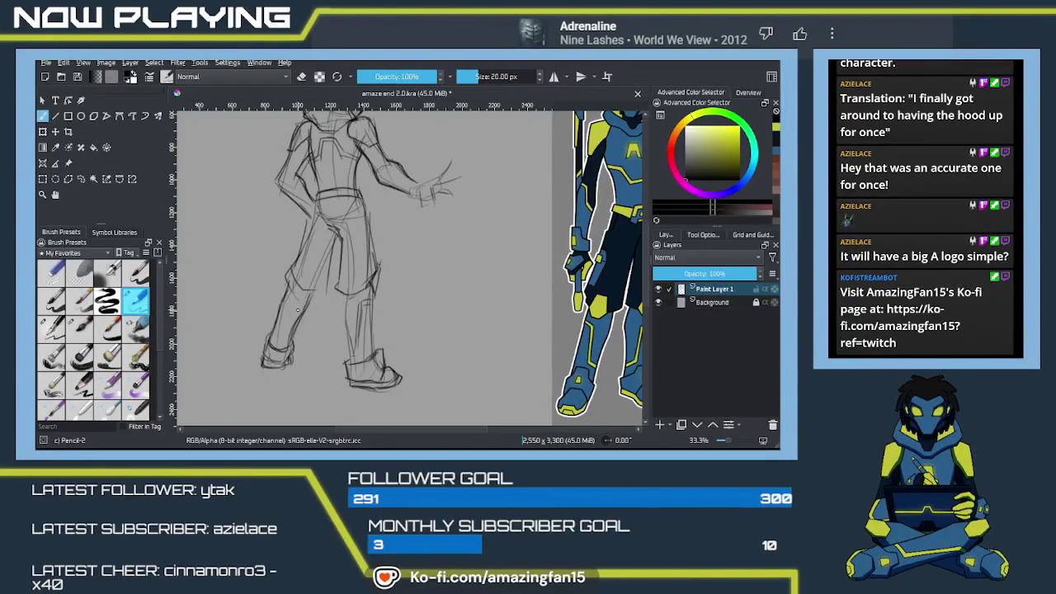
drag(321, 323, 302, 320)
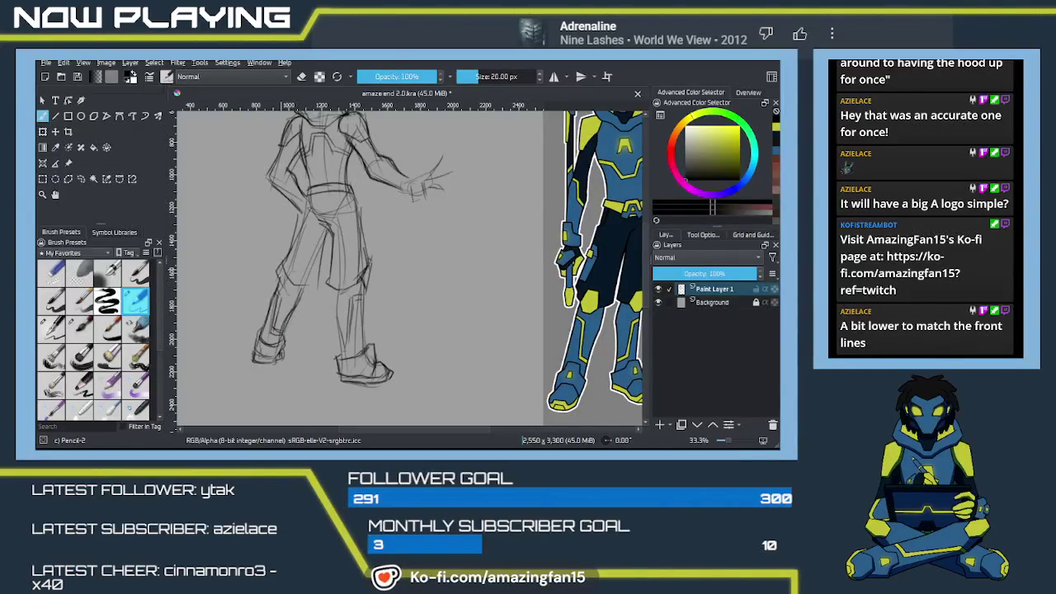
drag(284, 270, 314, 284)
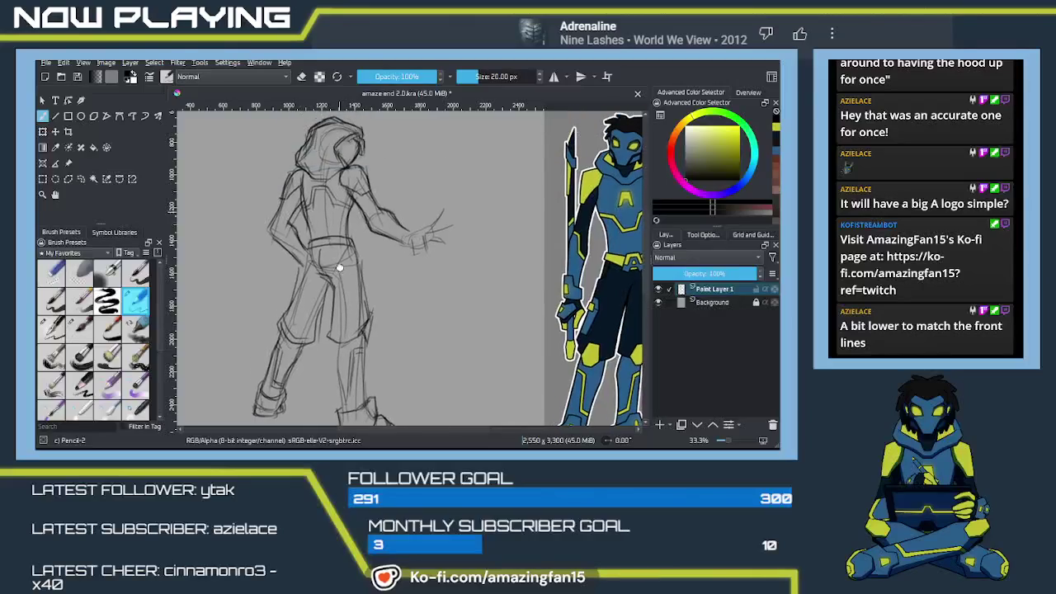
Add a short Pencil-2 stroke at the figure's right shoulder and upper arm.
scroll(325, 223, up, 3)
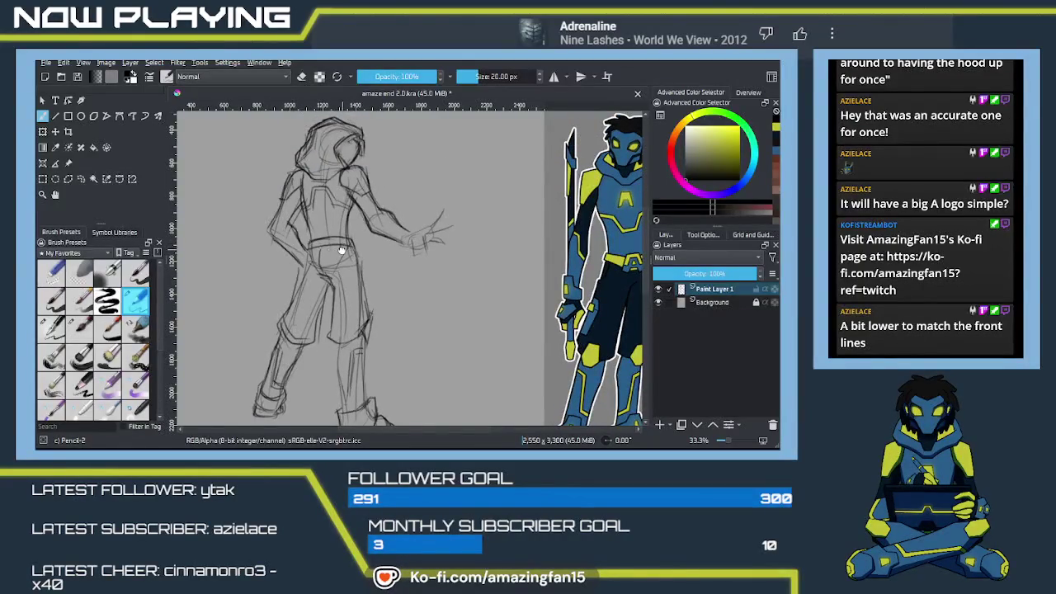
drag(341, 249, 331, 263)
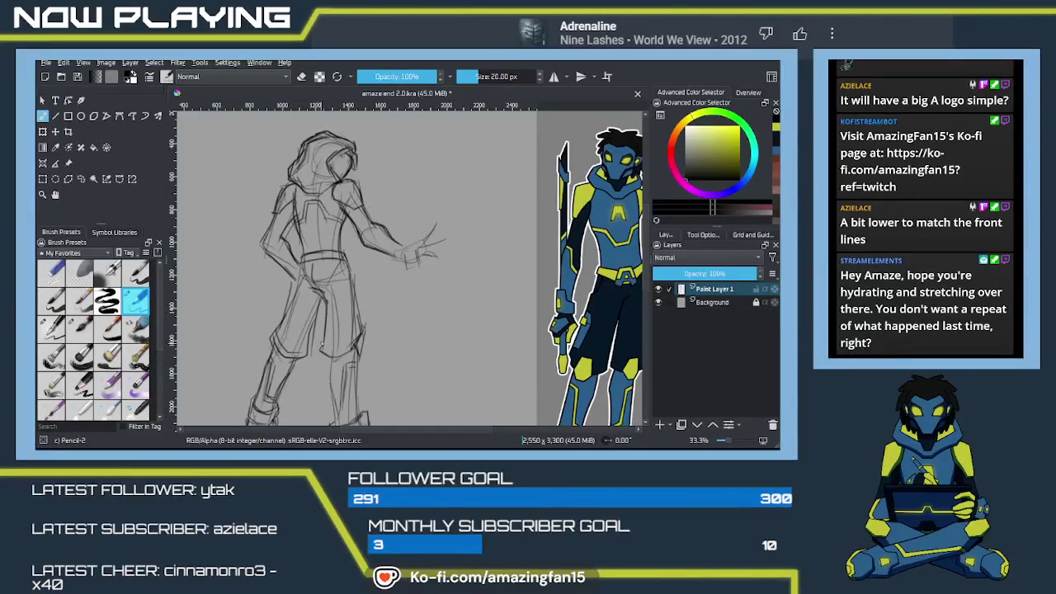
mouse_move(430, 333)
mouse_down()
mouse_move(375, 324)
mouse_move(365, 300)
mouse_up()
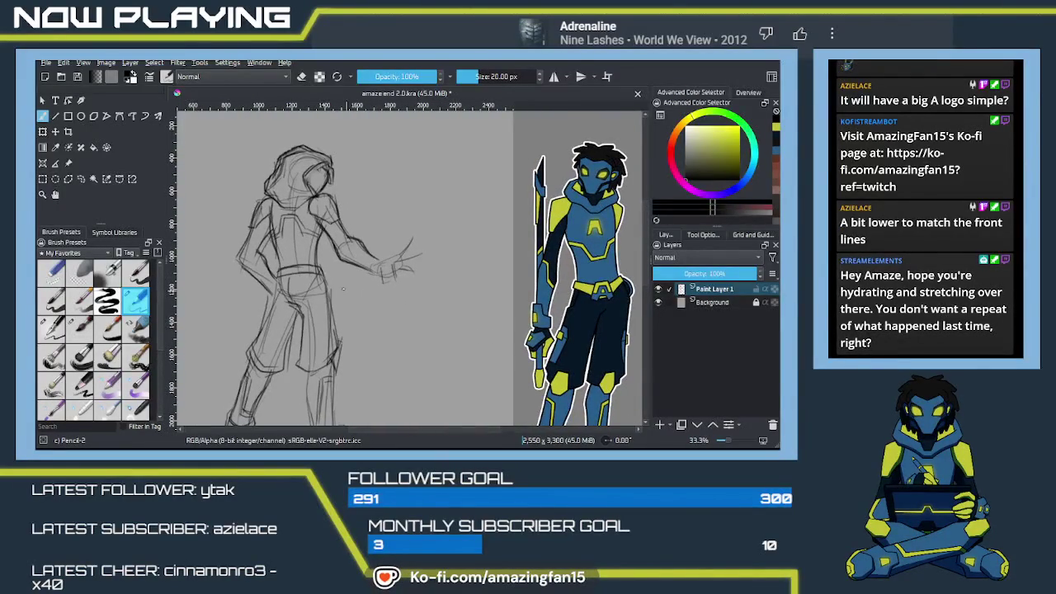
key(e)
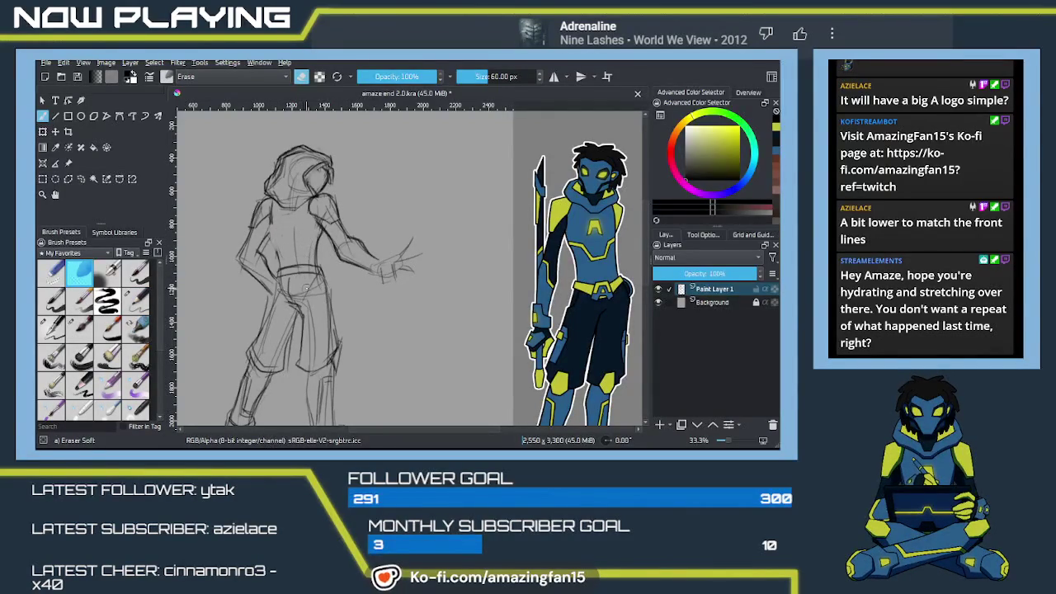
key(slash)
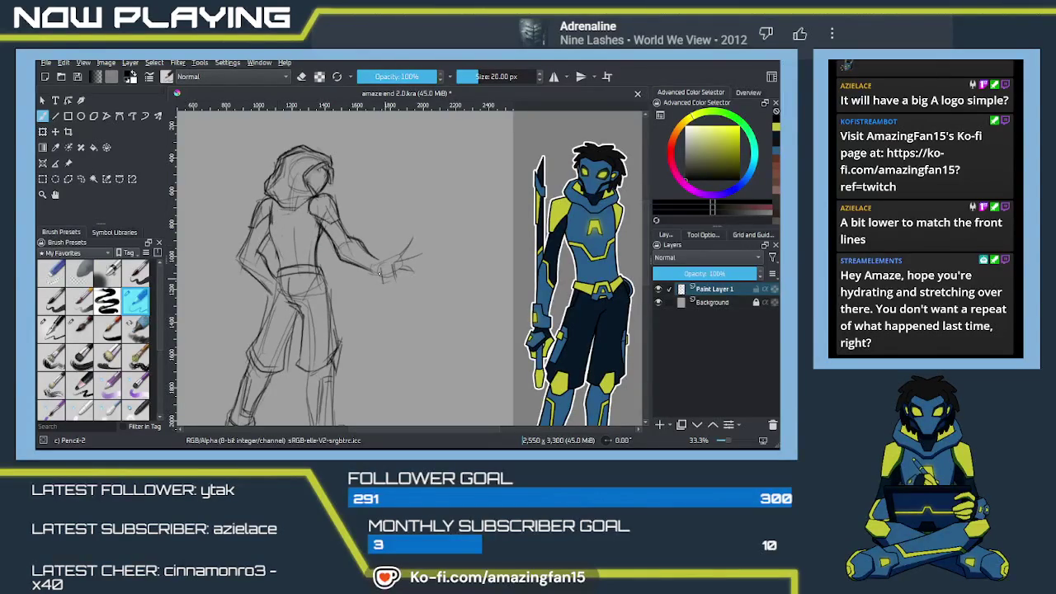
drag(338, 241, 355, 238)
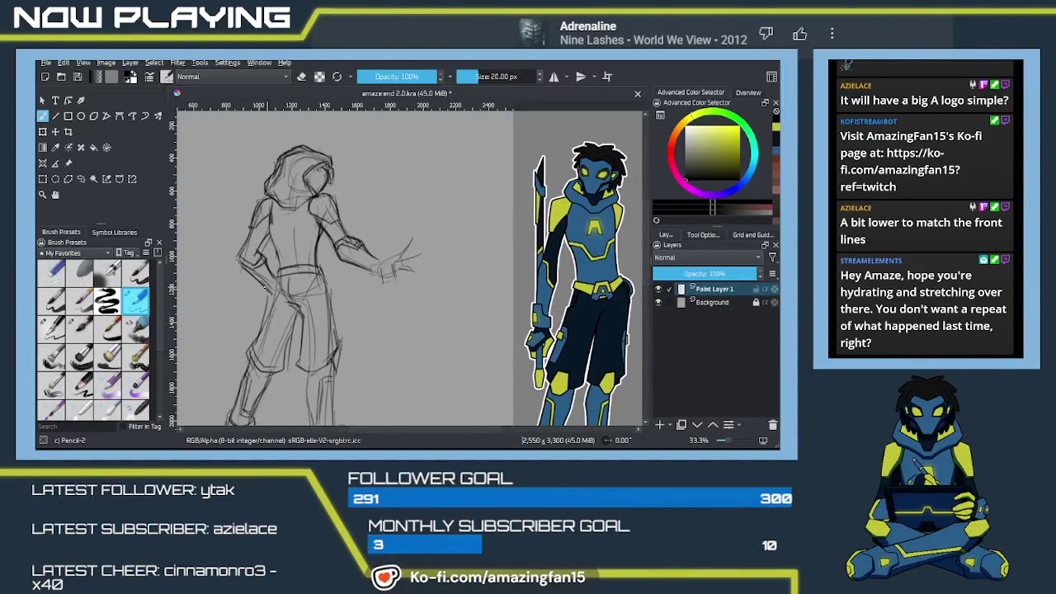
Darken the leg line and add strokes along the left thigh, knee and hip.
drag(345, 295, 323, 287)
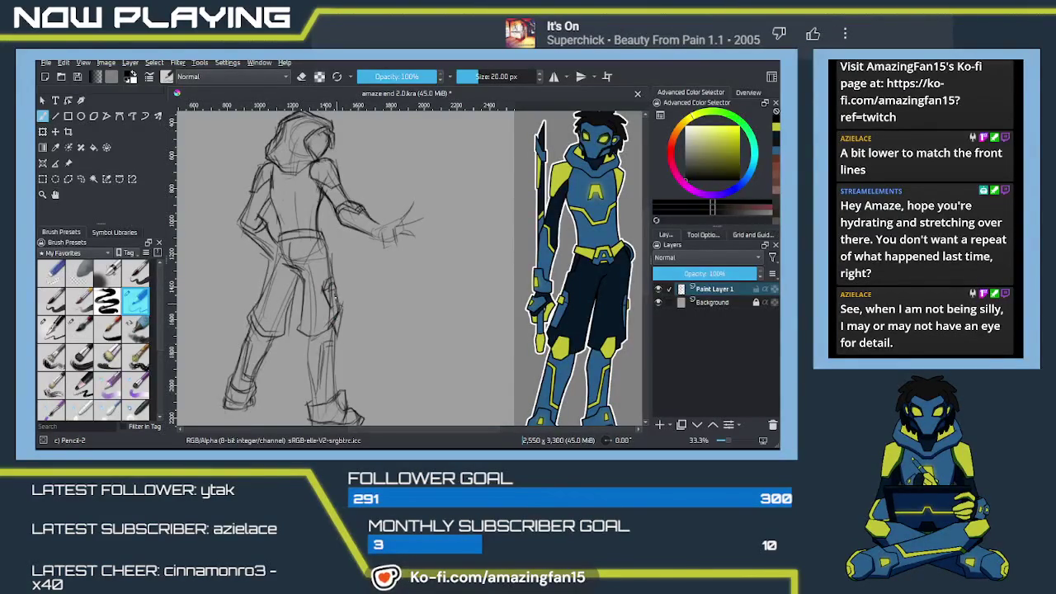
drag(337, 295, 334, 324)
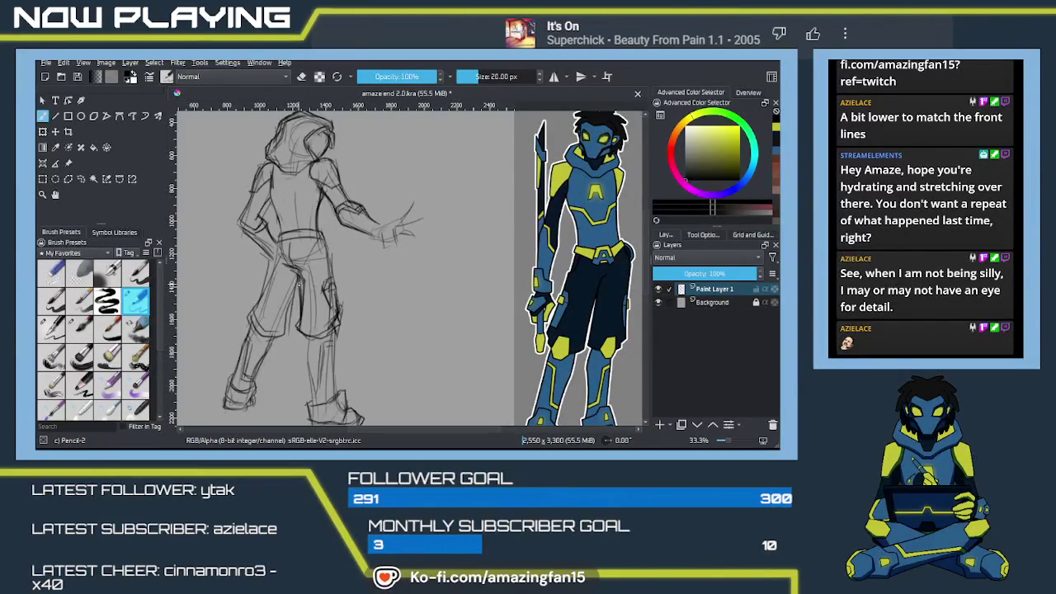
mouse_move(273, 267)
mouse_down()
mouse_move(250, 331)
mouse_move(259, 319)
mouse_up()
drag(275, 316, 266, 326)
drag(320, 246, 323, 252)
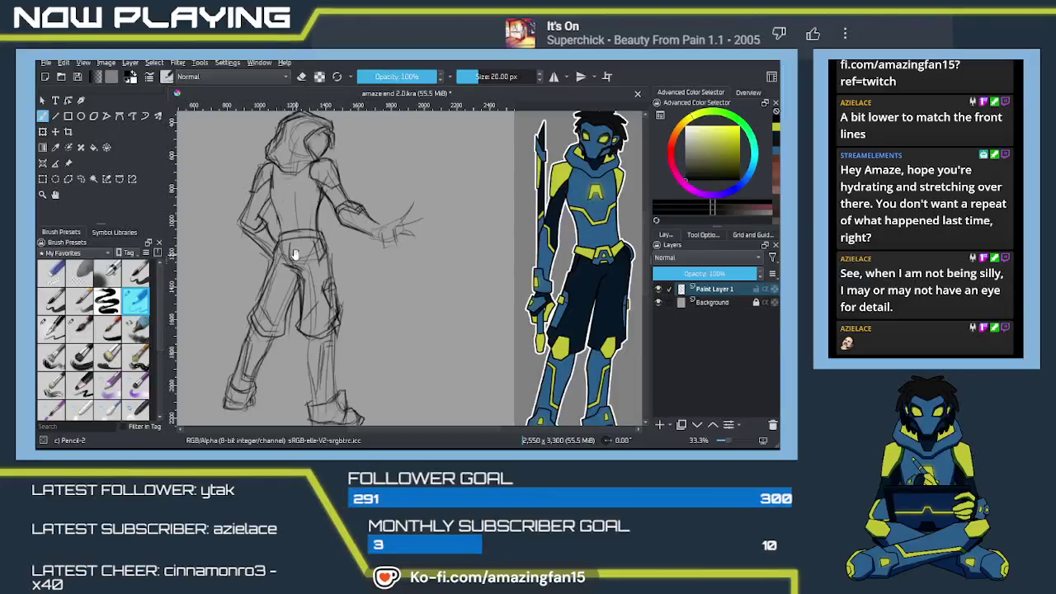
Add short strokes to the right boot and reframe the full figure.
mouse_move(295, 254)
mouse_down()
mouse_move(281, 320)
mouse_move(305, 188)
mouse_up()
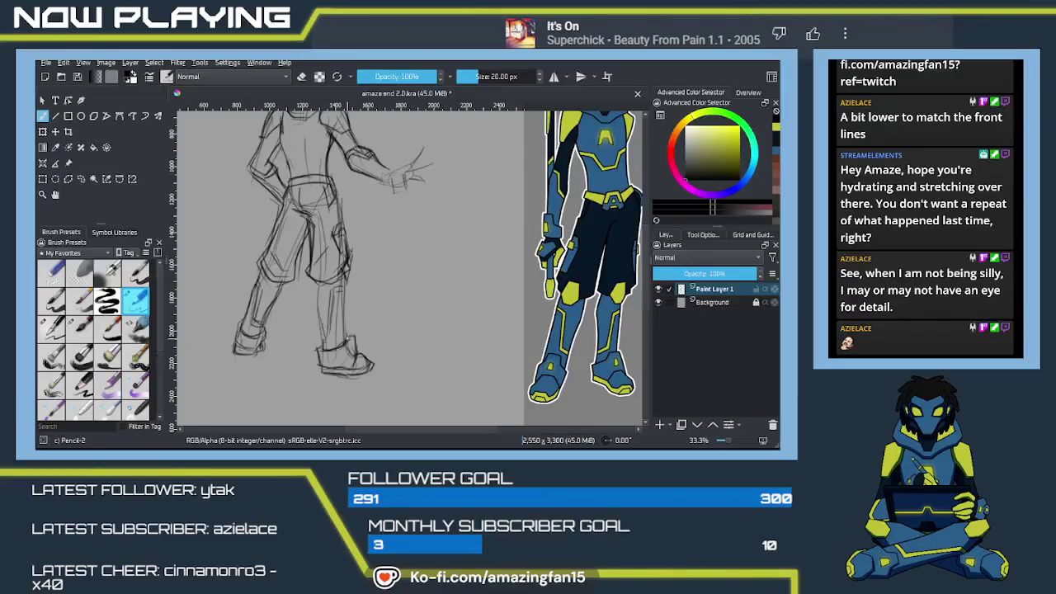
drag(345, 334, 358, 353)
key(ctrl+z)
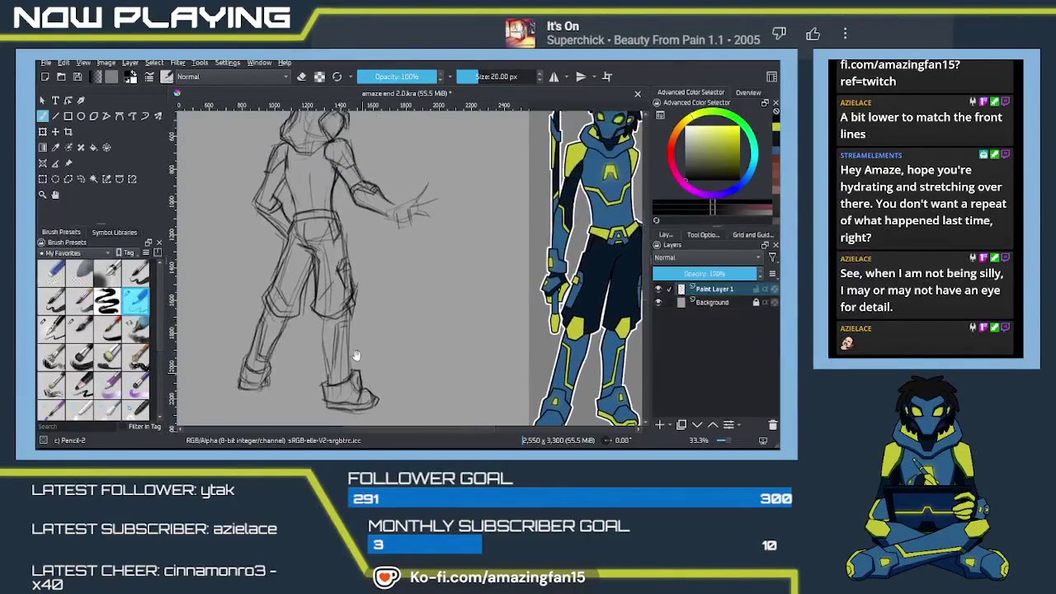
mouse_move(315, 351)
mouse_down()
mouse_move(348, 334)
mouse_move(338, 288)
mouse_move(348, 326)
mouse_up()
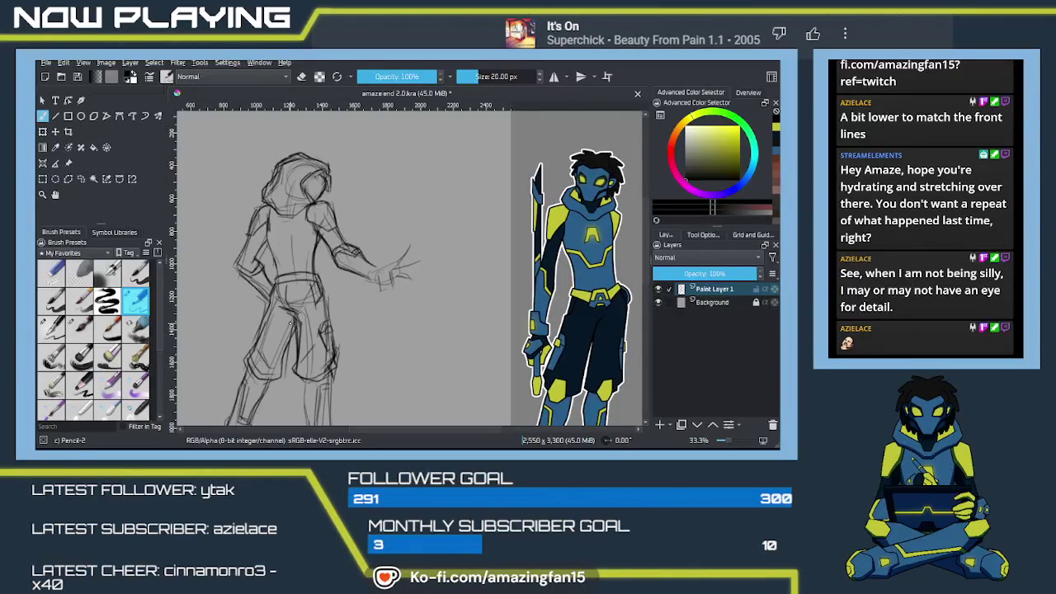
Zoom the canvas from 33.3% to 50% and pan onto the hooded head and reaching arm.
scroll(377, 308, up, 1)
scroll(377, 308, up, 1)
scroll(377, 308, up, 1)
scroll(377, 308, up, 1)
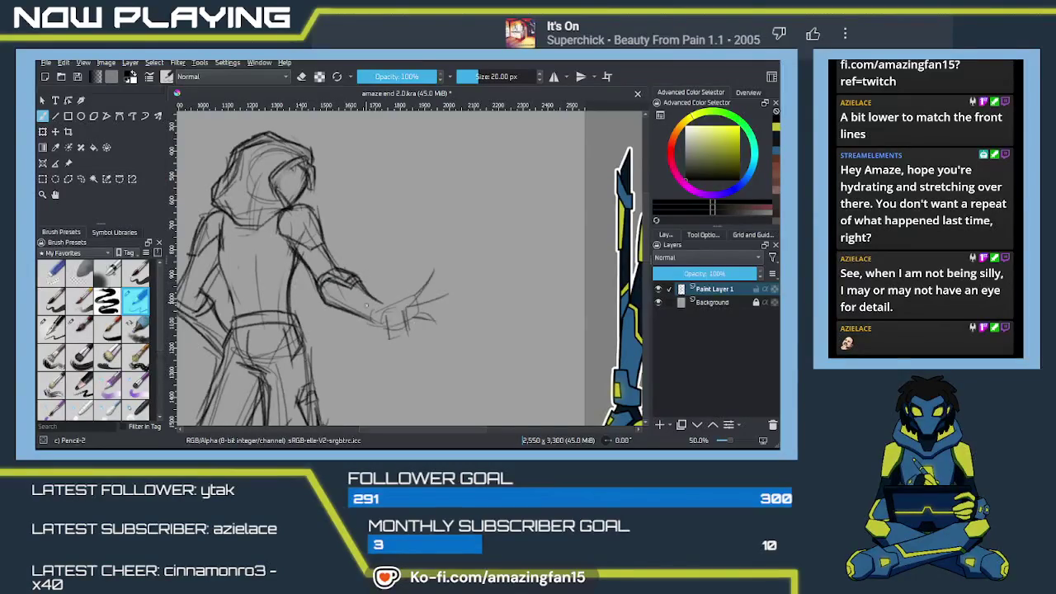
mouse_move(342, 311)
mouse_down()
mouse_move(349, 326)
mouse_move(385, 300)
mouse_up()
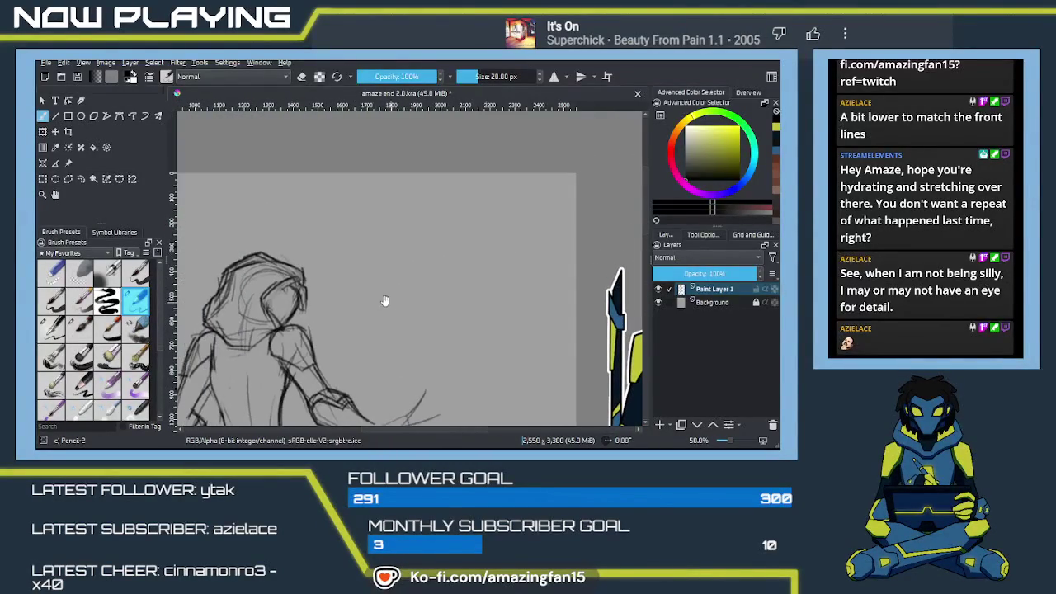
drag(309, 325, 211, 254)
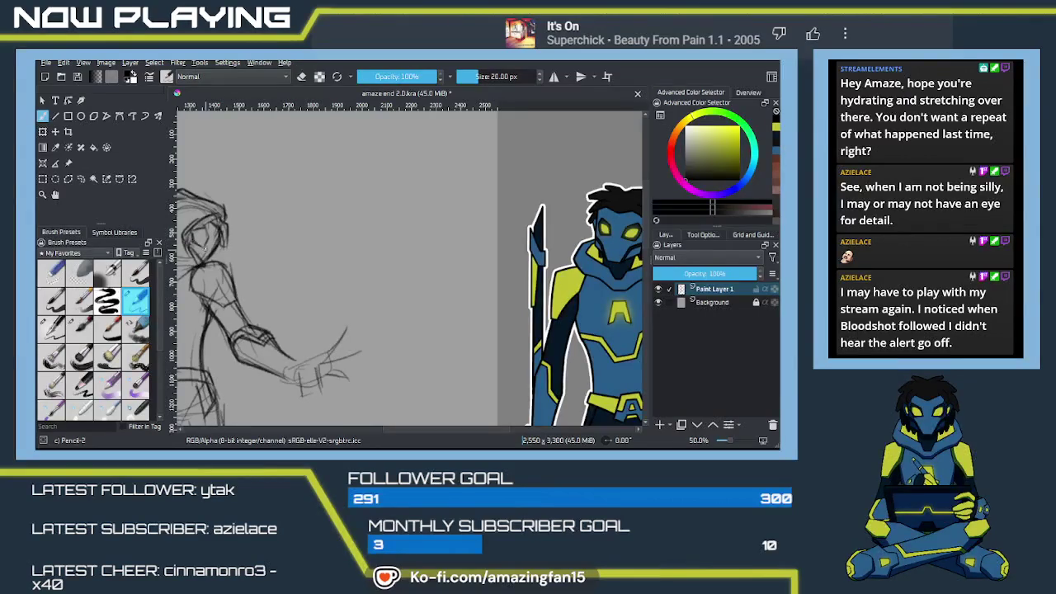
mouse_move(206, 245)
mouse_down()
mouse_move(218, 286)
mouse_move(256, 285)
mouse_up()
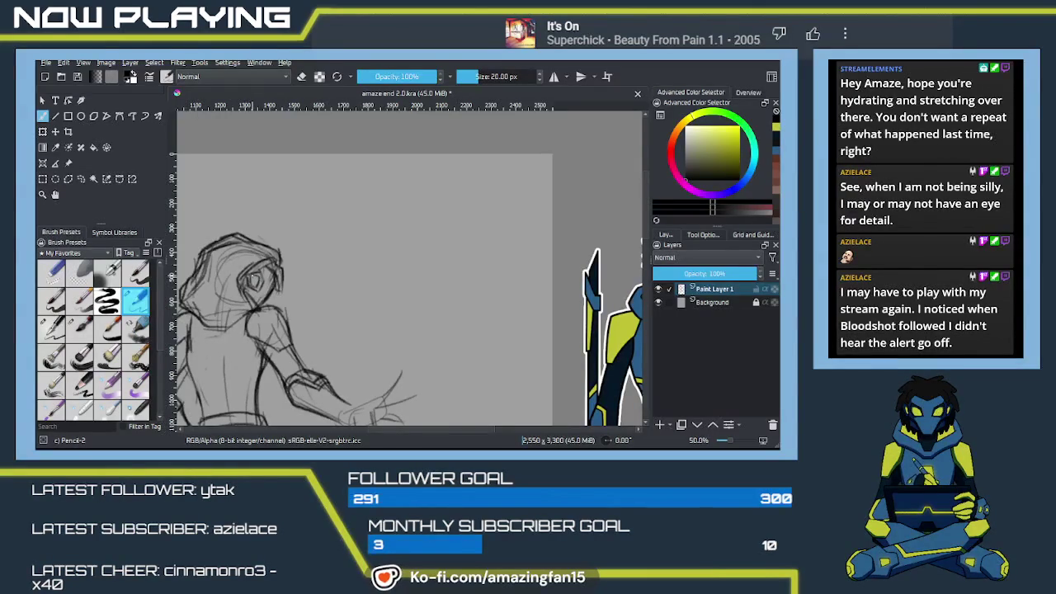
Move to the outstretched hand and add short dark strokes on and beside it.
drag(295, 314, 303, 199)
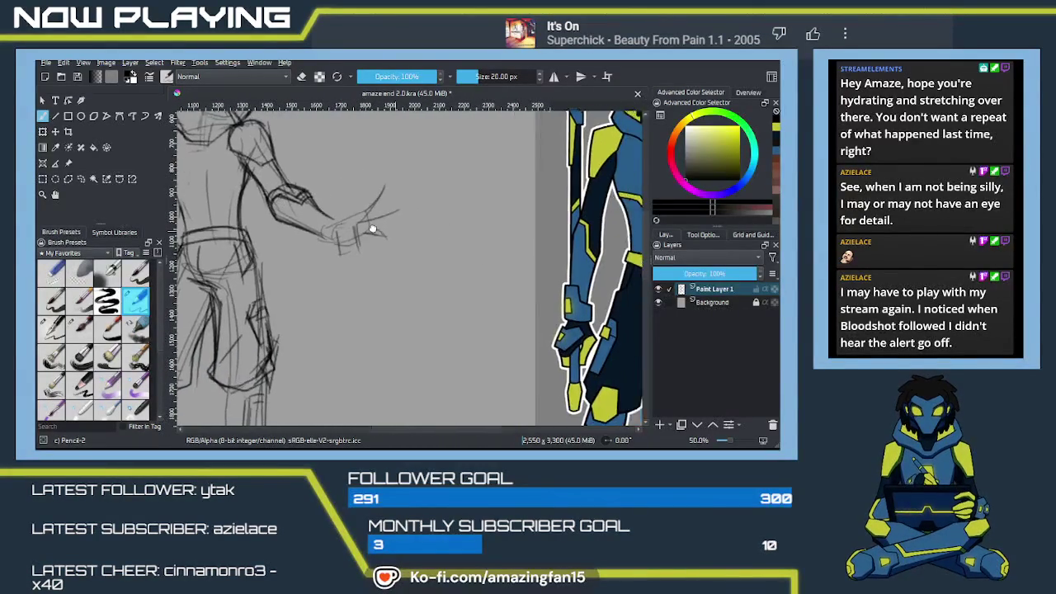
mouse_move(303, 200)
mouse_down()
mouse_move(339, 239)
mouse_move(315, 225)
mouse_up()
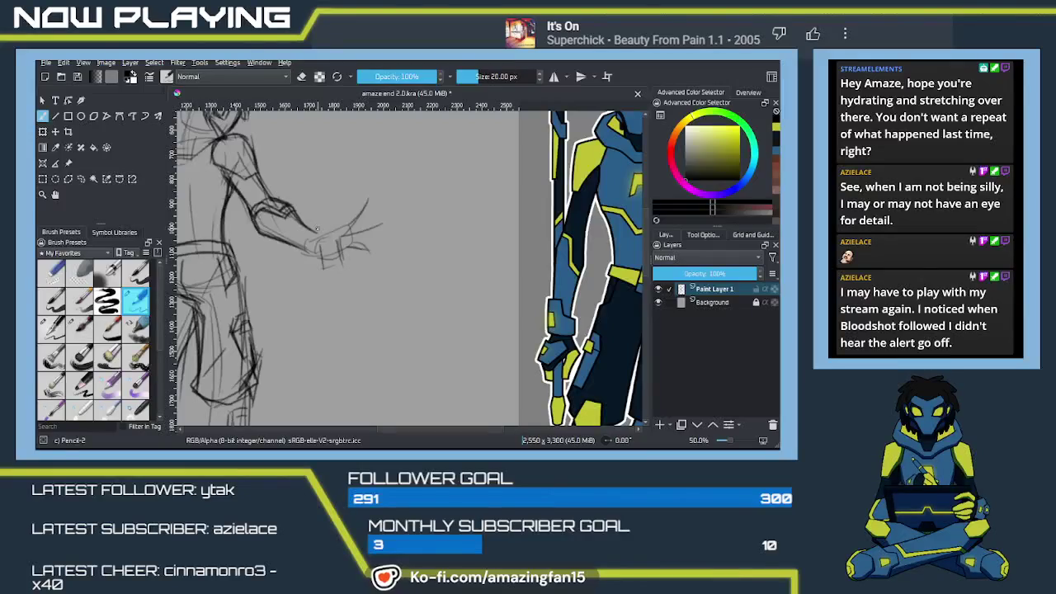
drag(325, 226, 309, 222)
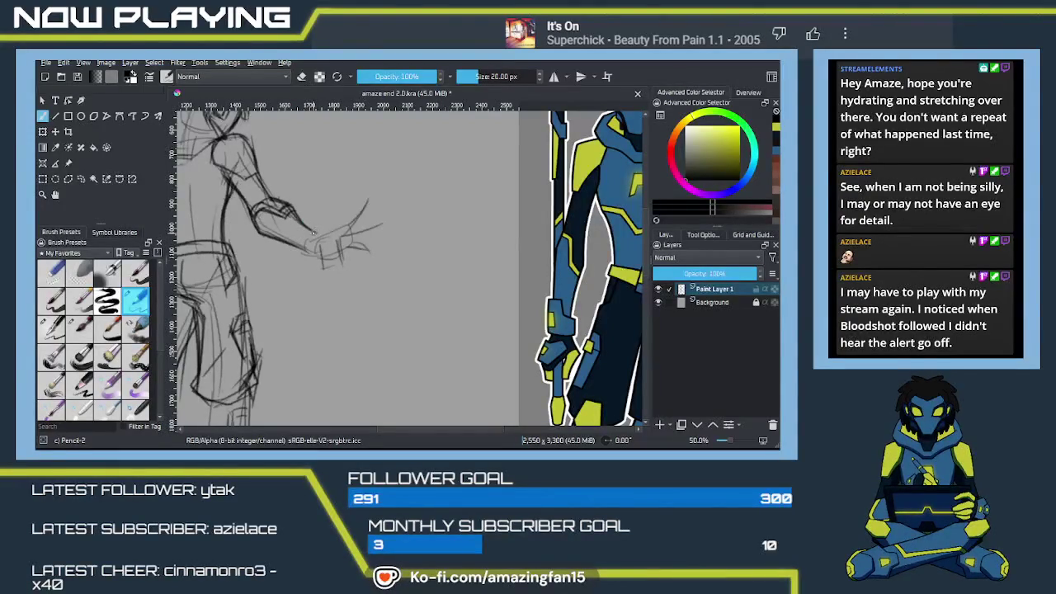
drag(314, 235, 329, 244)
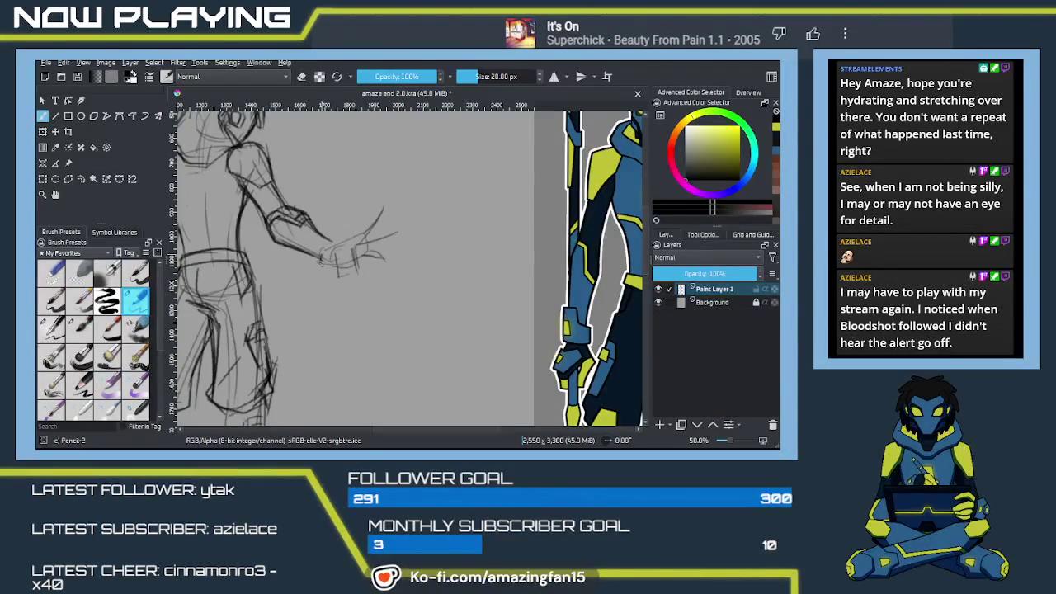
mouse_move(334, 269)
mouse_down()
mouse_move(319, 261)
mouse_move(330, 268)
mouse_up()
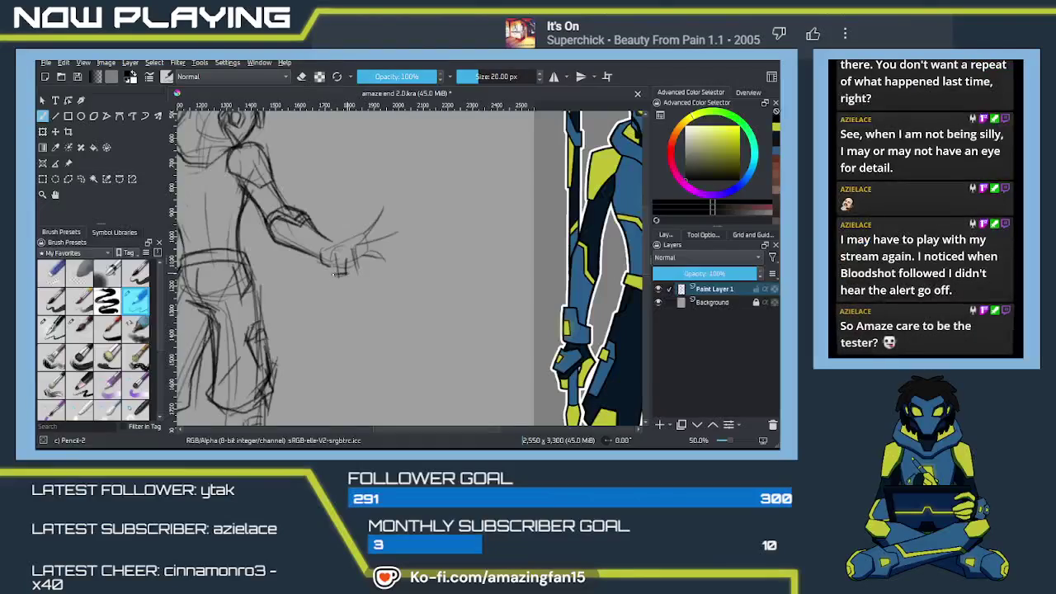
drag(345, 273, 334, 272)
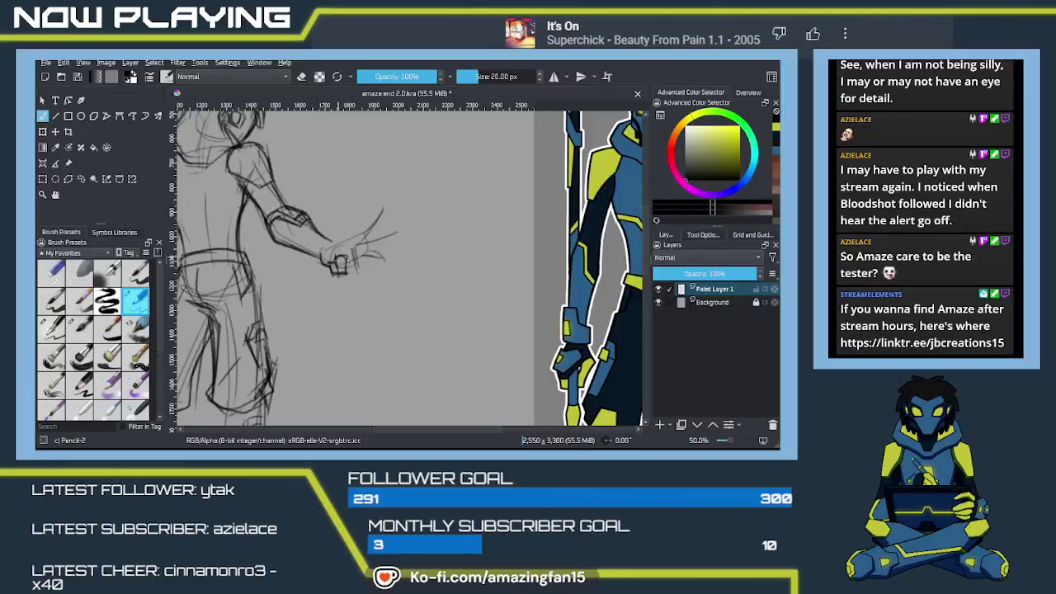
drag(352, 250, 357, 268)
Draw the finger lines and fingertip, plus another stroke near the hand.
scroll(350, 254, up, 2)
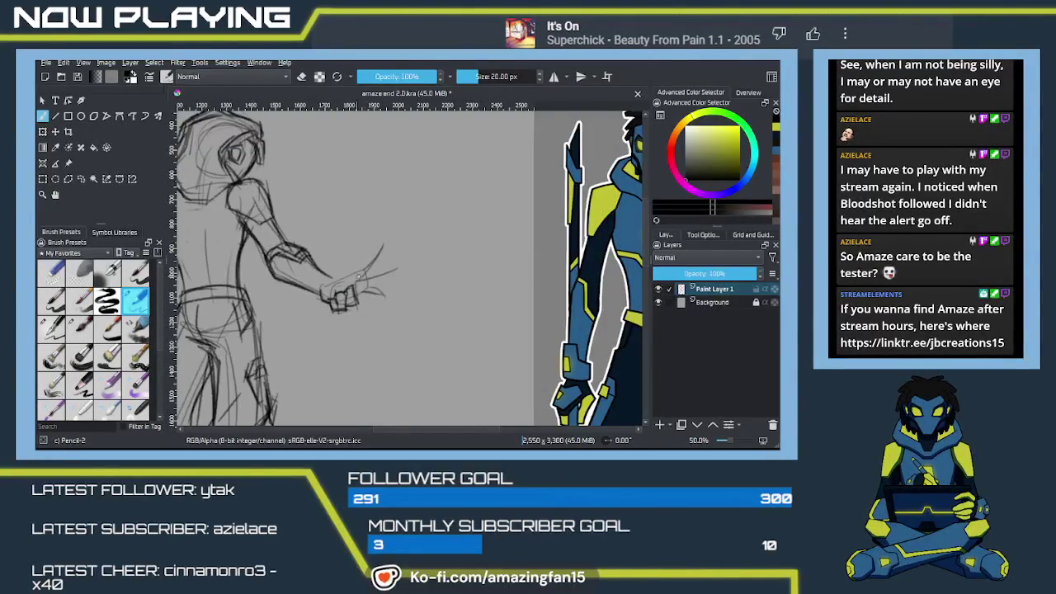
drag(354, 278, 401, 261)
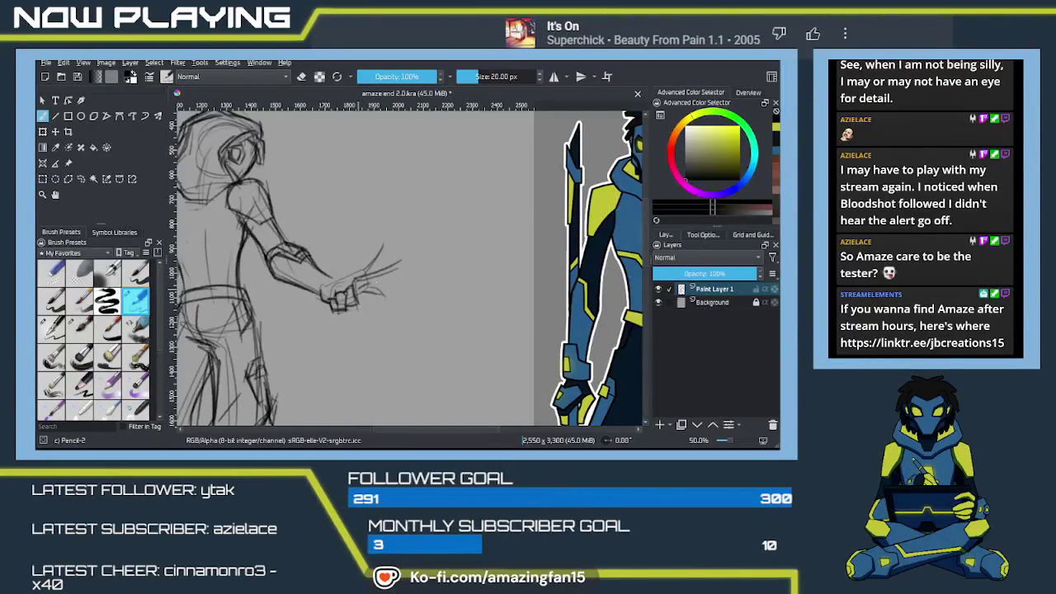
drag(357, 289, 400, 262)
drag(382, 246, 387, 255)
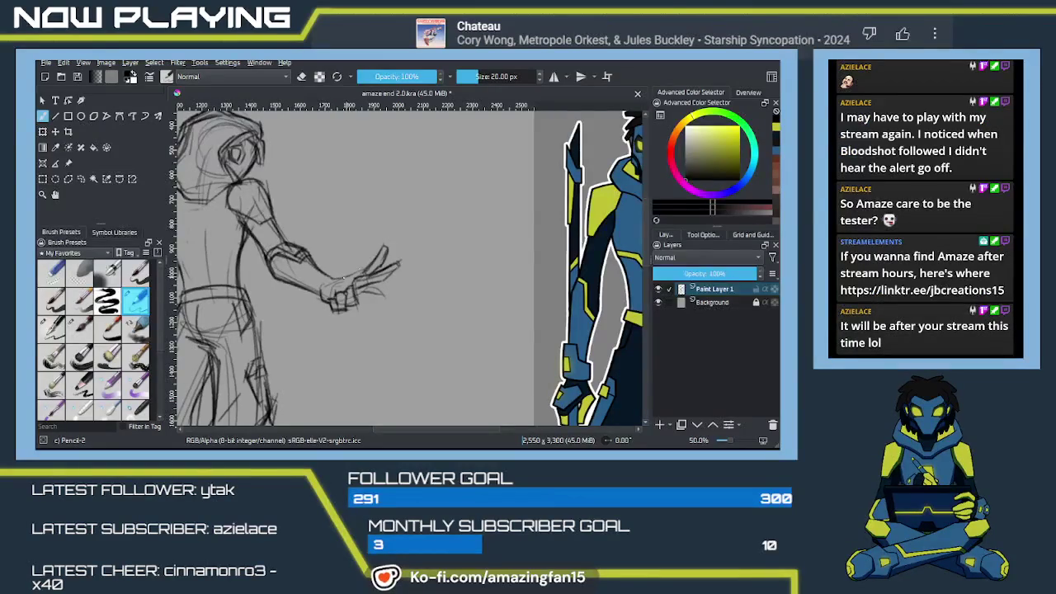
mouse_move(379, 302)
mouse_down()
mouse_move(361, 237)
mouse_move(382, 262)
mouse_up()
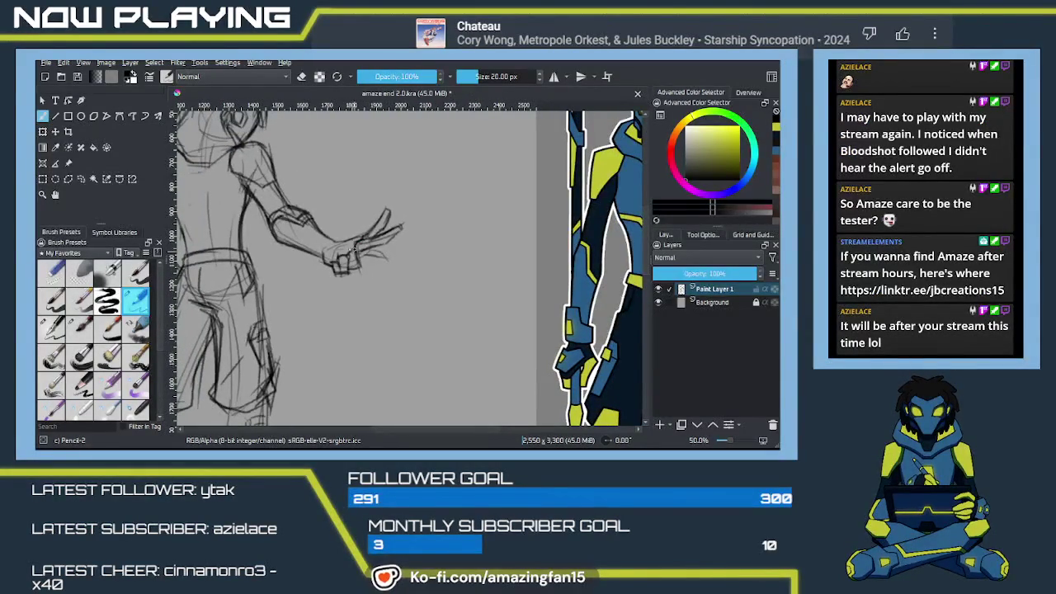
mouse_move(356, 245)
mouse_down()
mouse_move(345, 263)
mouse_move(367, 291)
mouse_move(361, 342)
mouse_up()
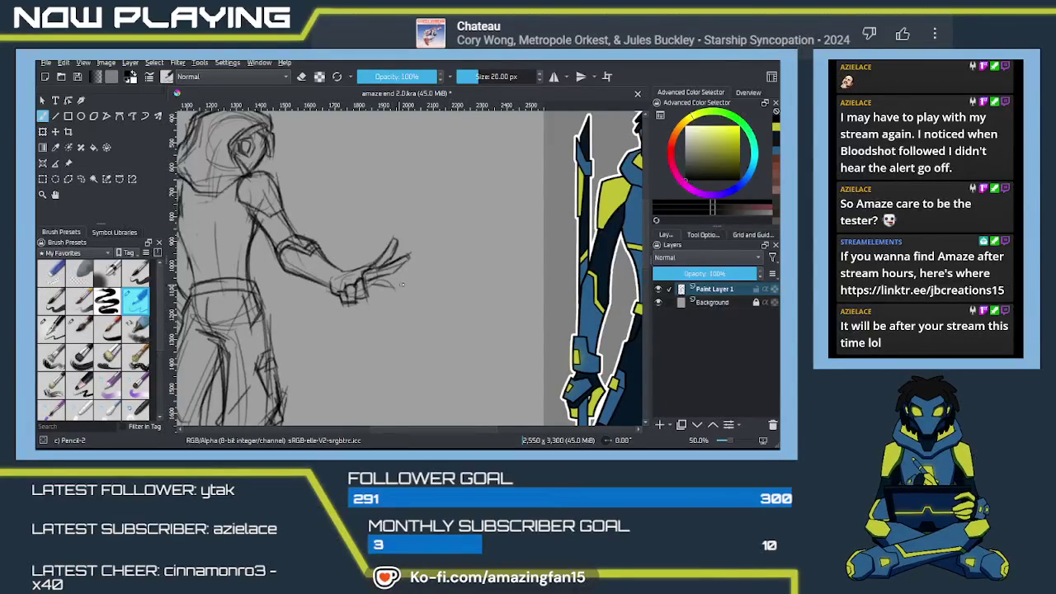
Erase the strokes beyond the hand with an enlarged eraser and try a first transform.
key(e)
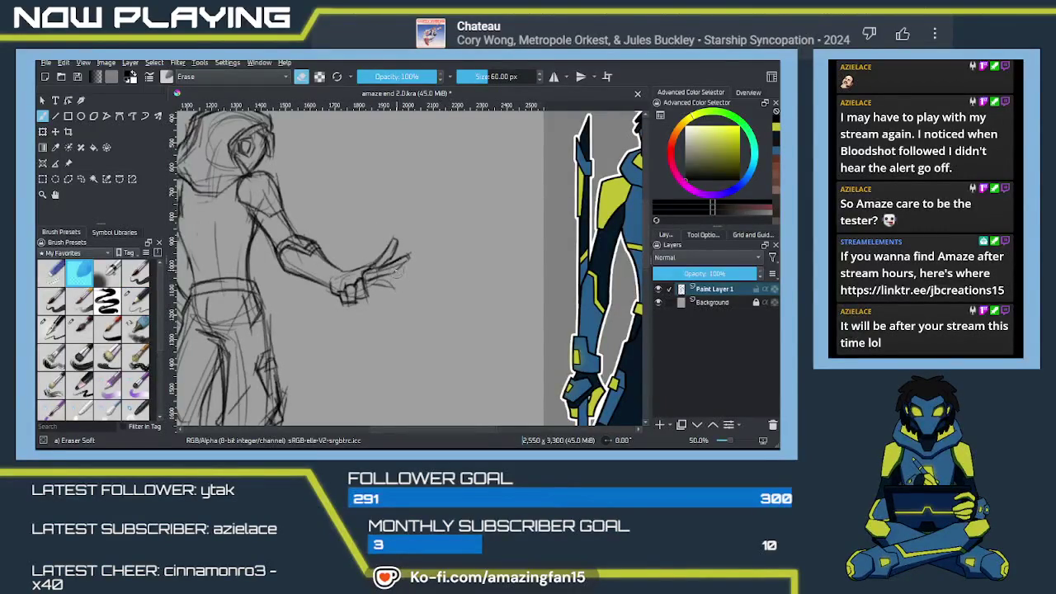
key(bracketright)
key(bracketright)
key(bracketright)
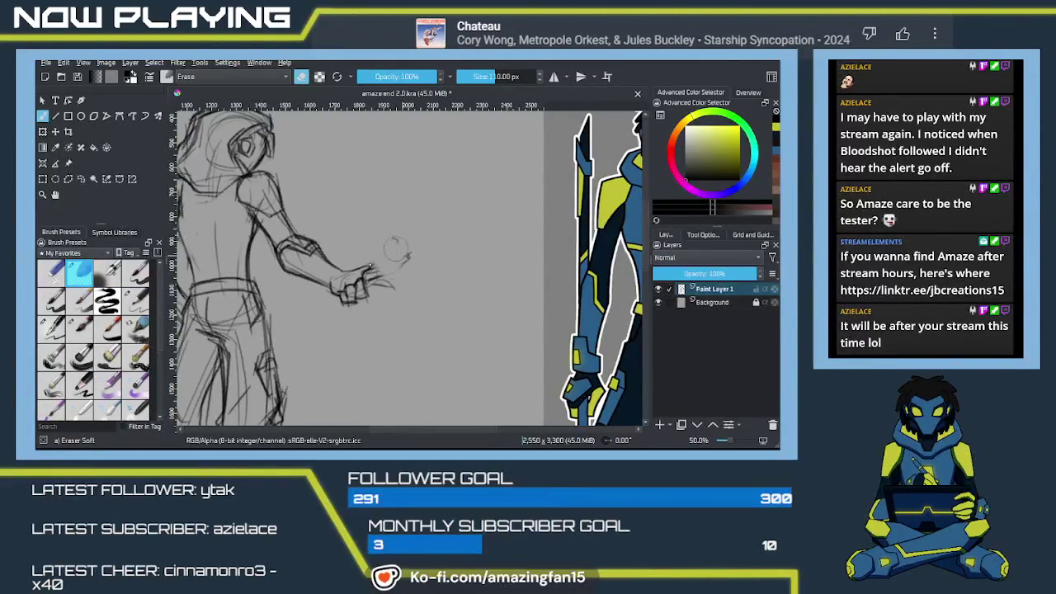
mouse_move(396, 264)
mouse_down()
mouse_move(385, 238)
mouse_move(409, 254)
mouse_move(356, 263)
mouse_up()
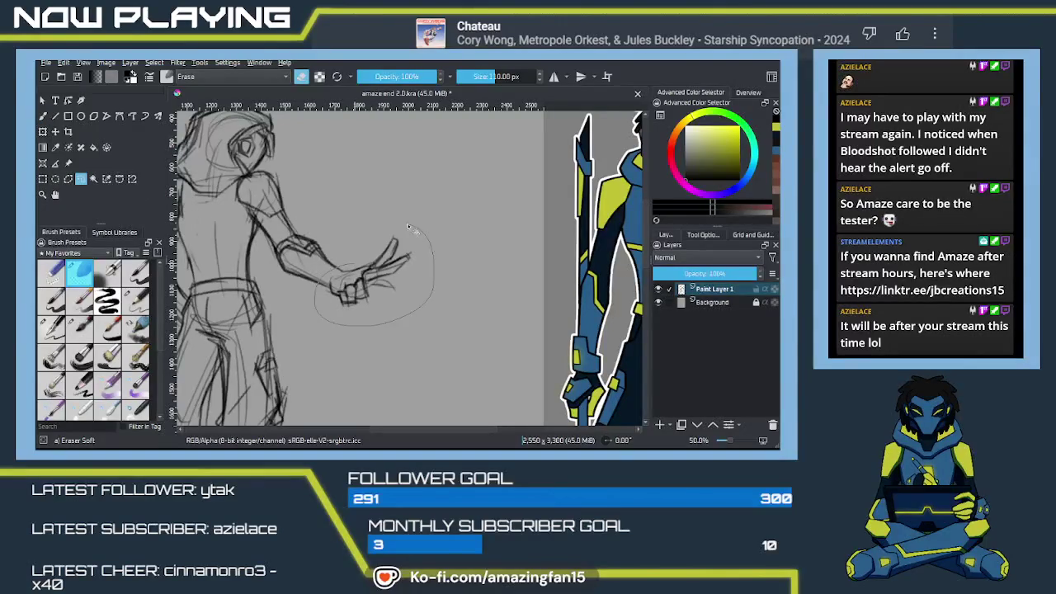
key(ctrl+t)
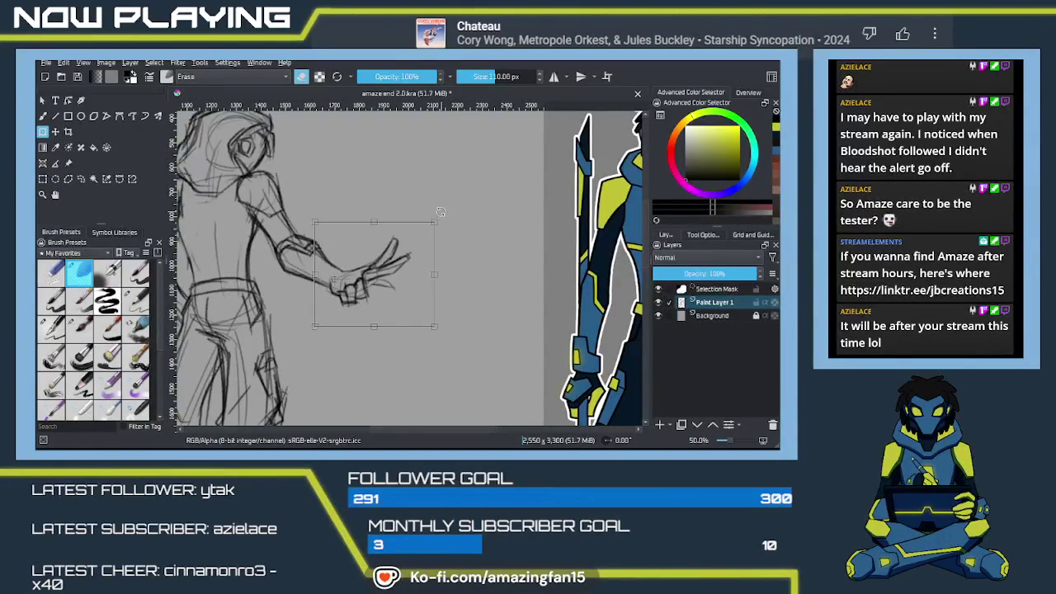
drag(441, 212, 444, 235)
key(Return)
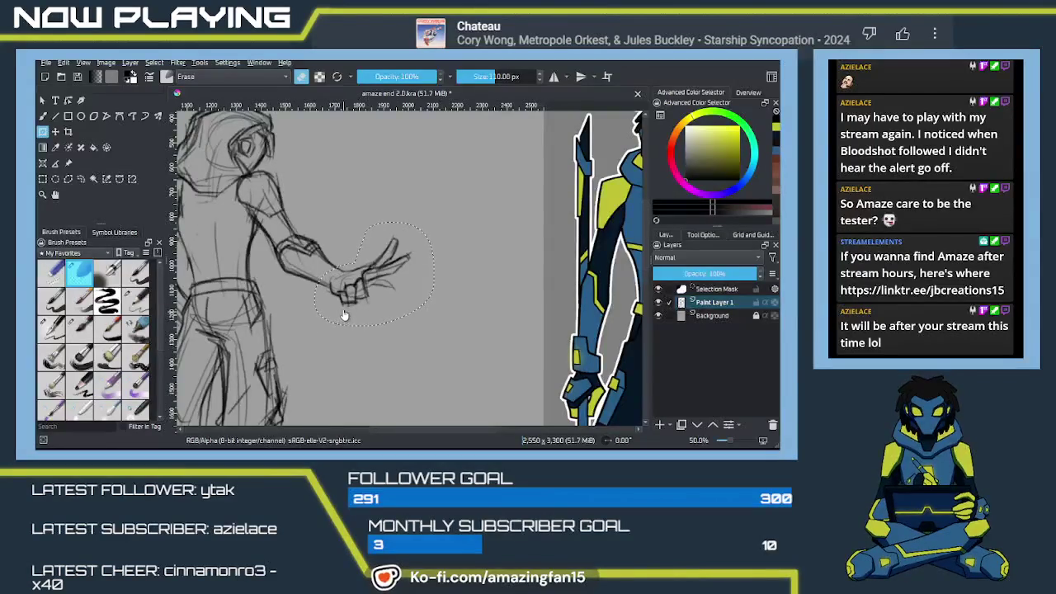
key(ctrl+shift+a)
Lasso the hand, rotate it slightly clockwise, then erase stray finger lines.
key(l)
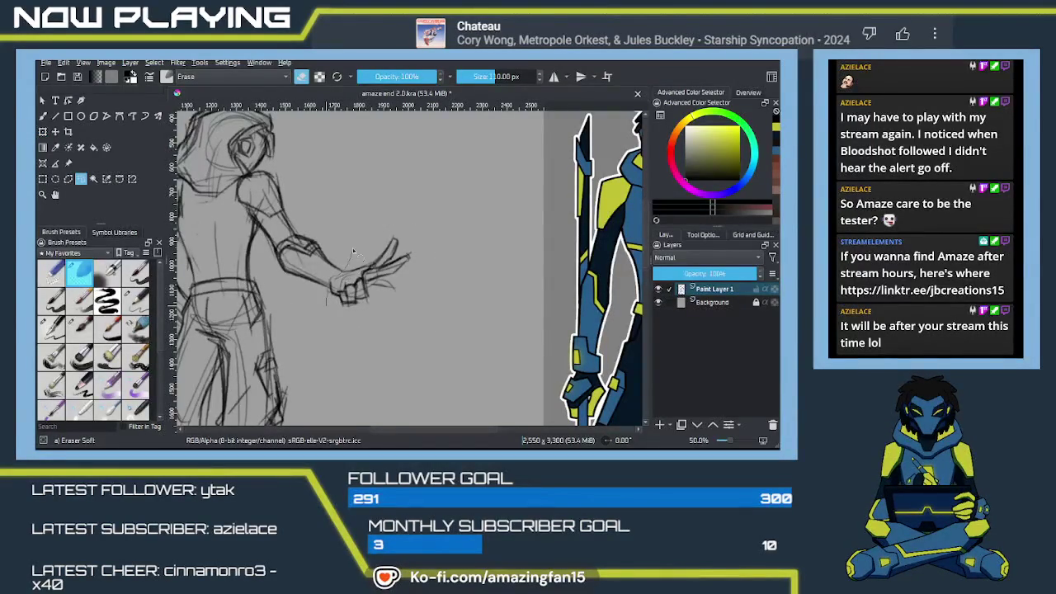
drag(353, 247, 330, 326)
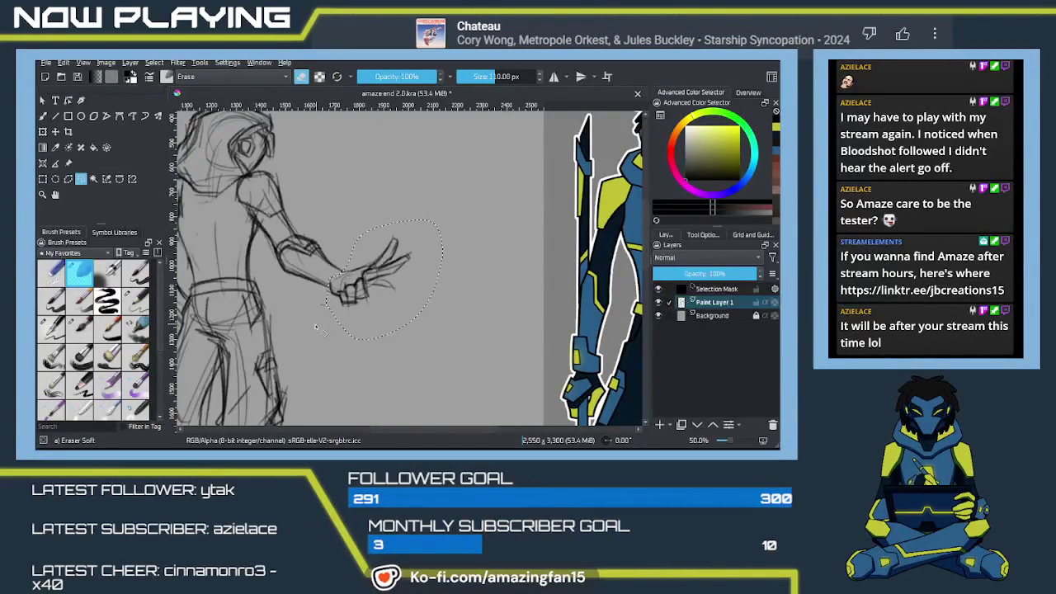
key(ctrl+t)
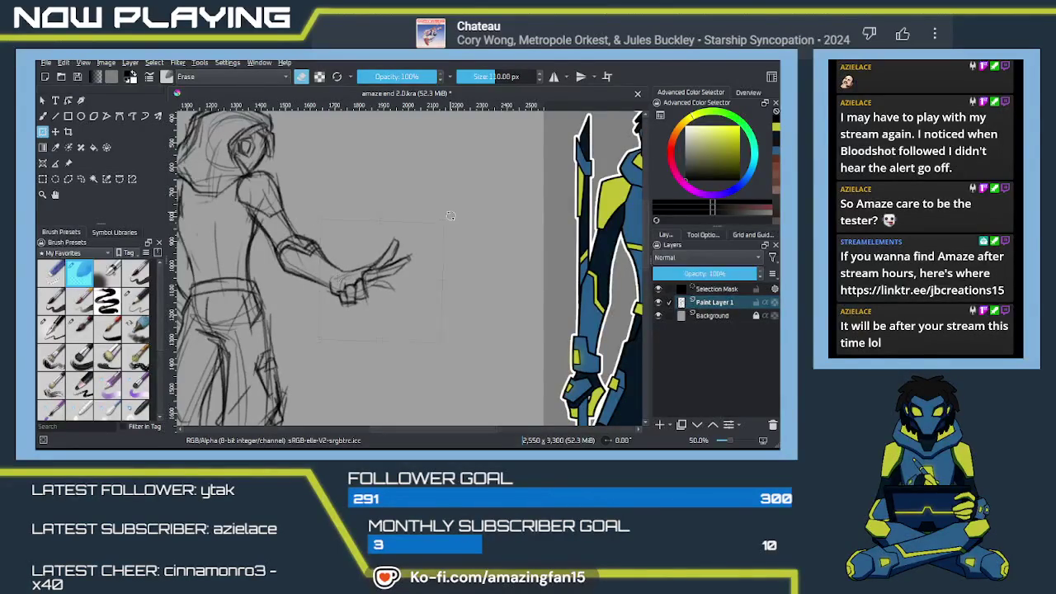
drag(451, 216, 450, 240)
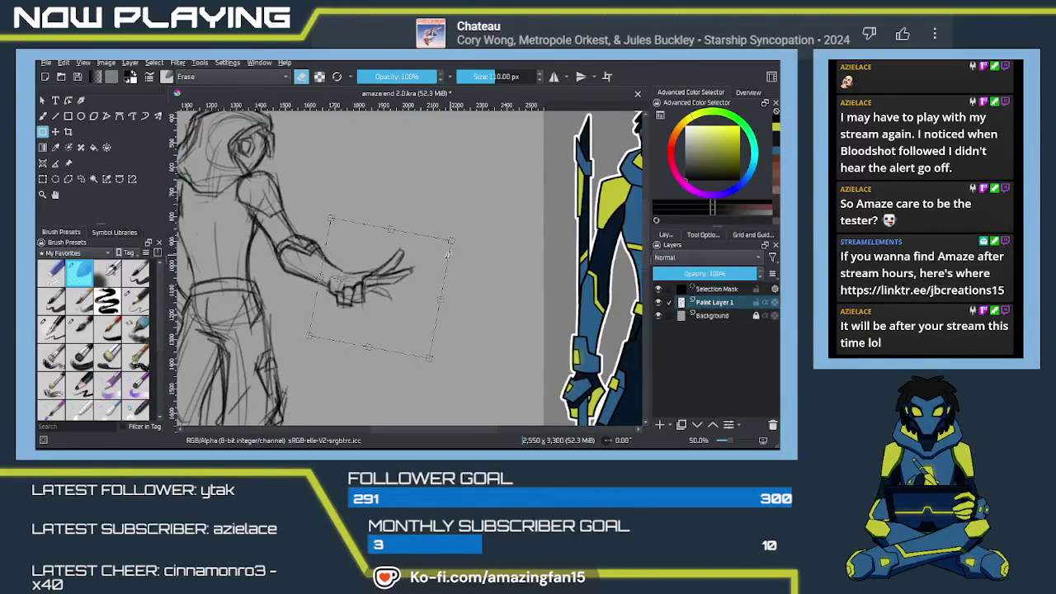
key(Return)
key(ctrl+shift+a)
key(b)
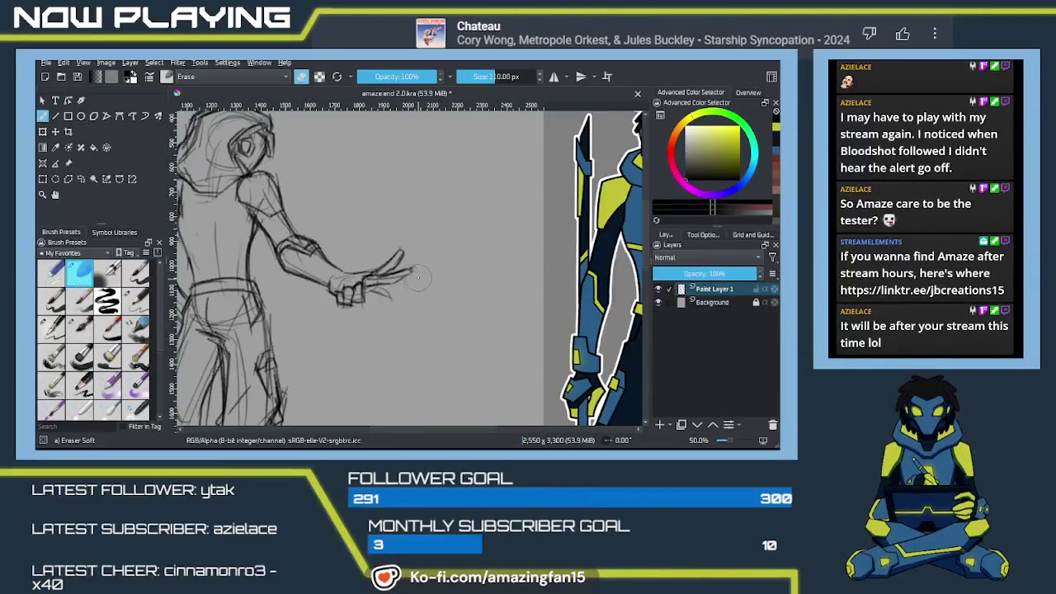
mouse_move(404, 264)
mouse_down()
mouse_move(361, 284)
mouse_move(363, 295)
mouse_move(391, 299)
mouse_up()
Rework the fist and redraw the extended finger, darkening its top edge.
key(slash)
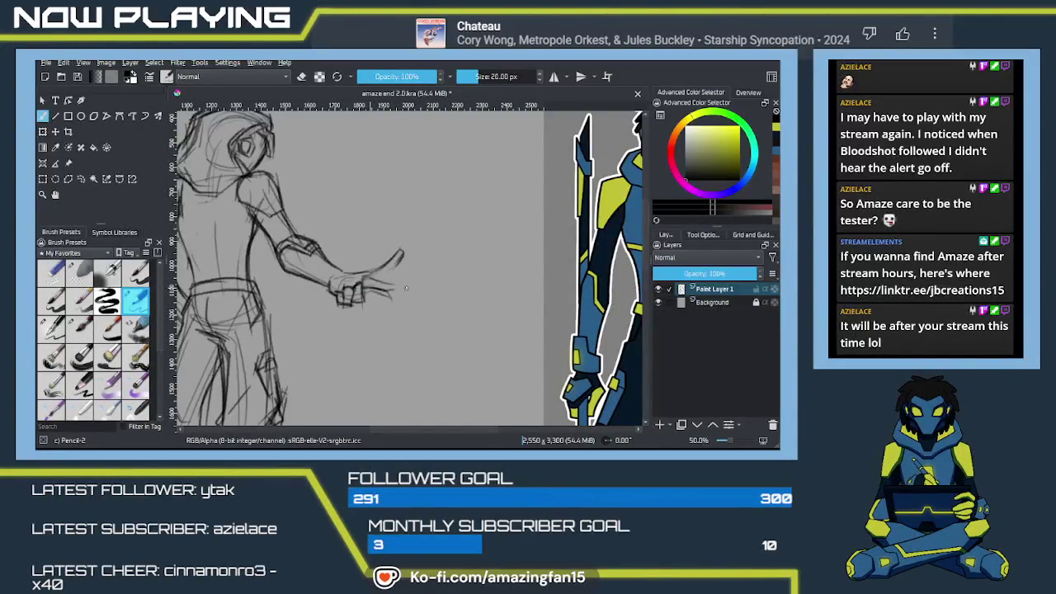
mouse_move(381, 284)
mouse_down()
mouse_move(365, 289)
mouse_move(384, 281)
mouse_up()
drag(400, 288, 386, 291)
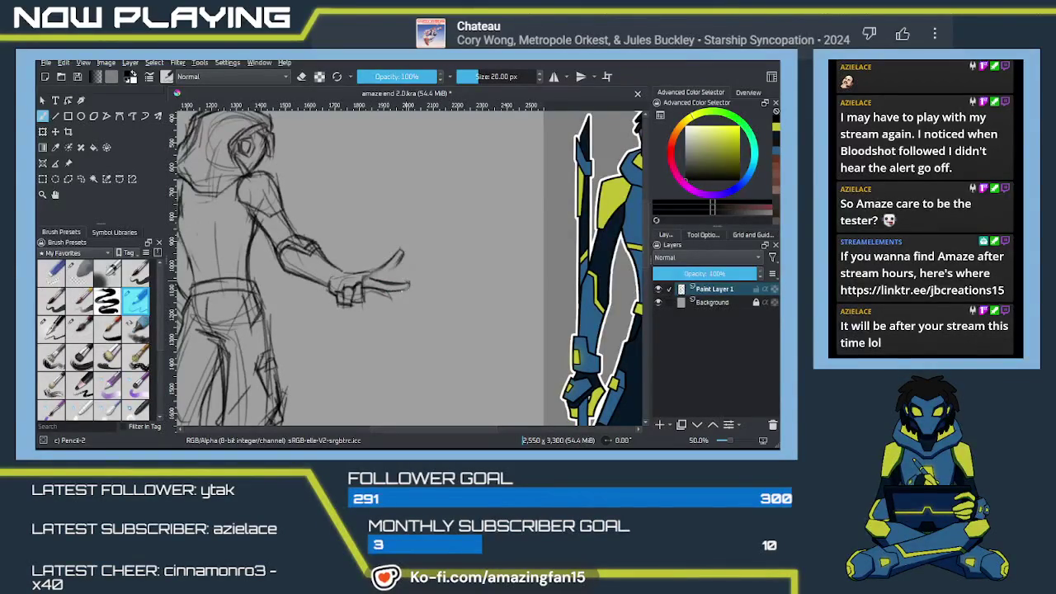
key(slash)
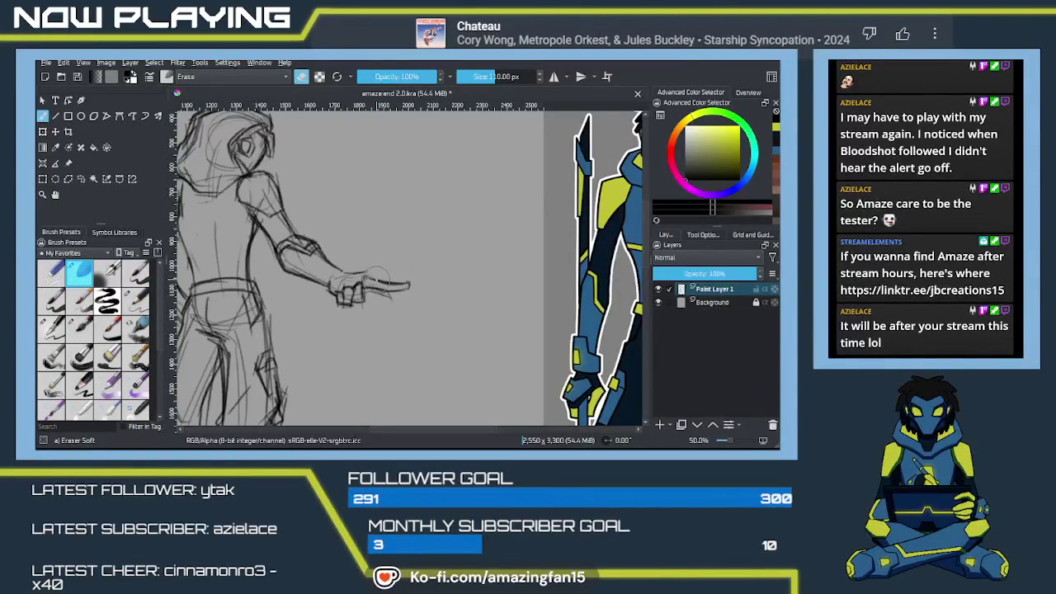
key(slash)
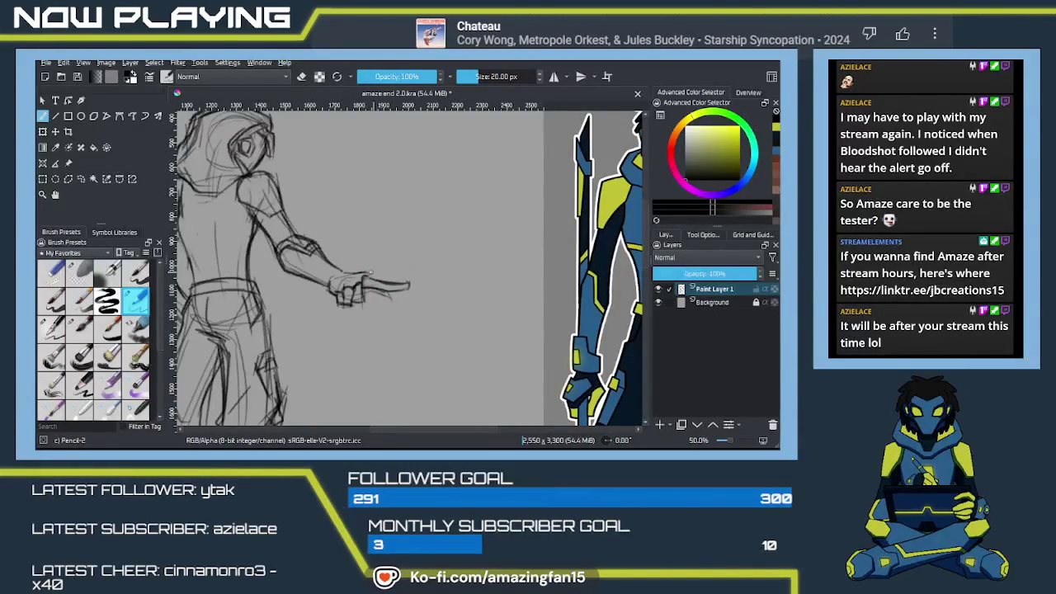
drag(377, 272, 400, 265)
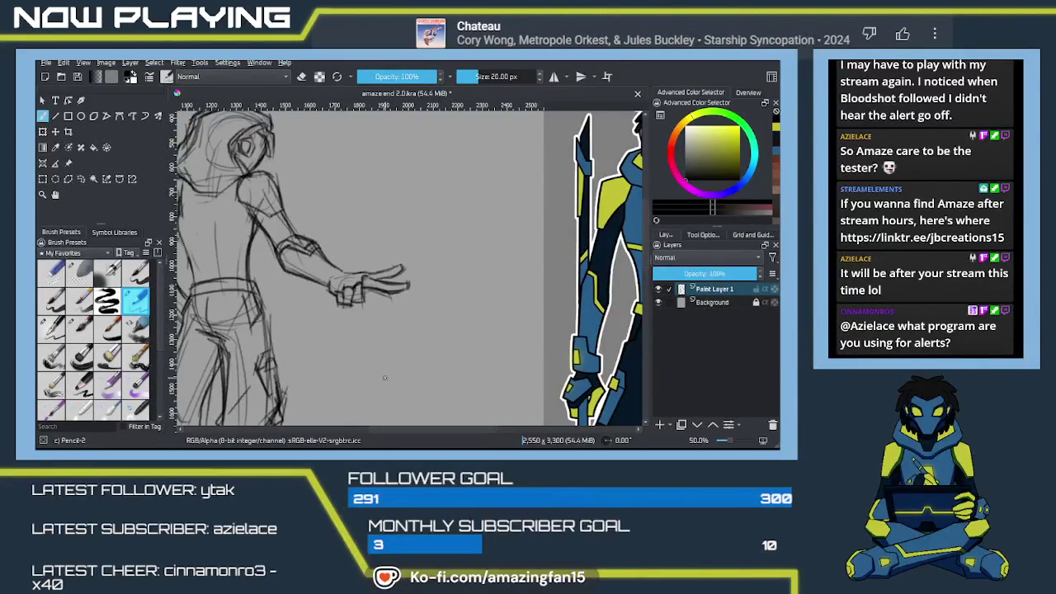
Pan and zoom in close on the sketched hand.
drag(394, 248, 420, 223)
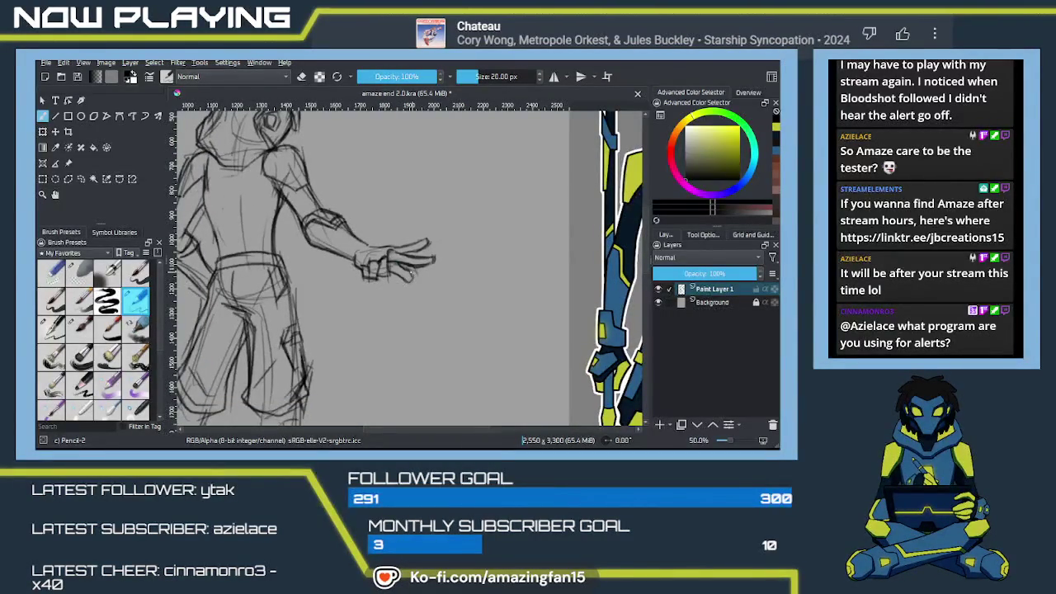
drag(400, 285, 332, 313)
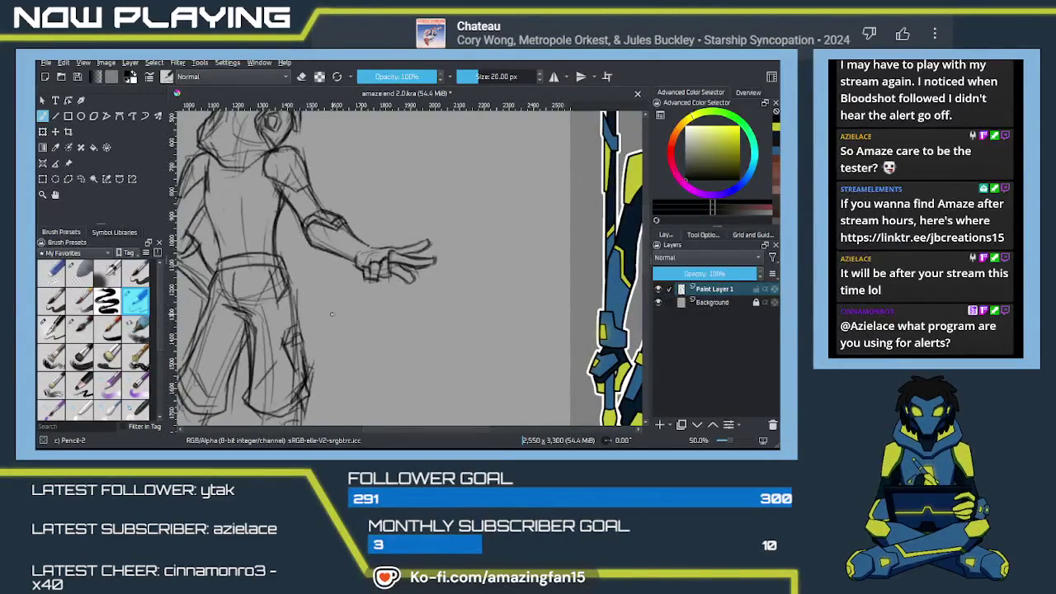
drag(332, 314, 392, 286)
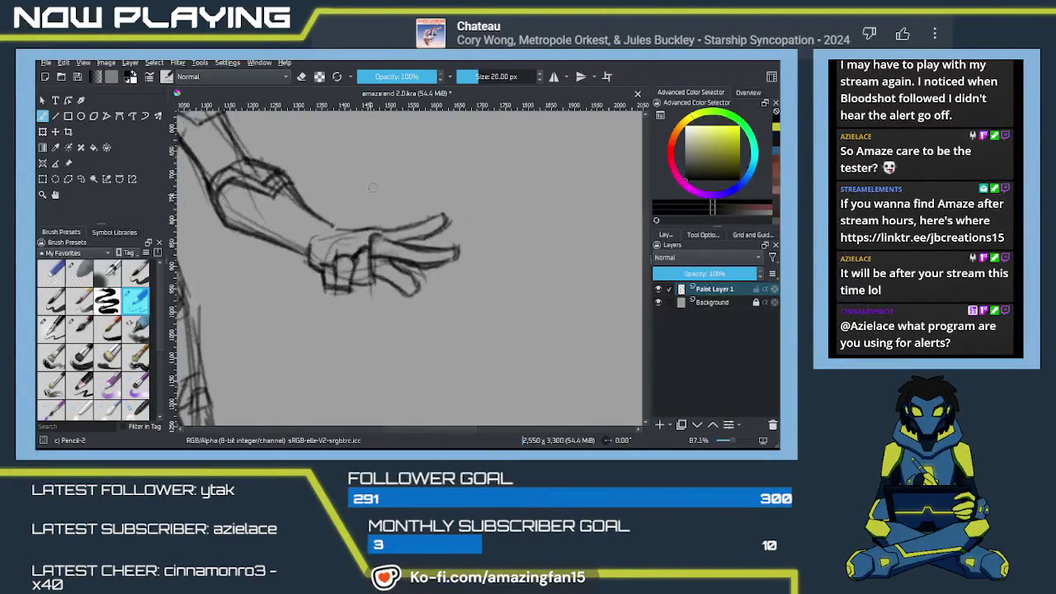
Erase the lower finger strokes and redraw the thumb and lower finger.
key(e)
mouse_move(416, 289)
mouse_down()
mouse_move(396, 269)
mouse_move(391, 293)
mouse_up()
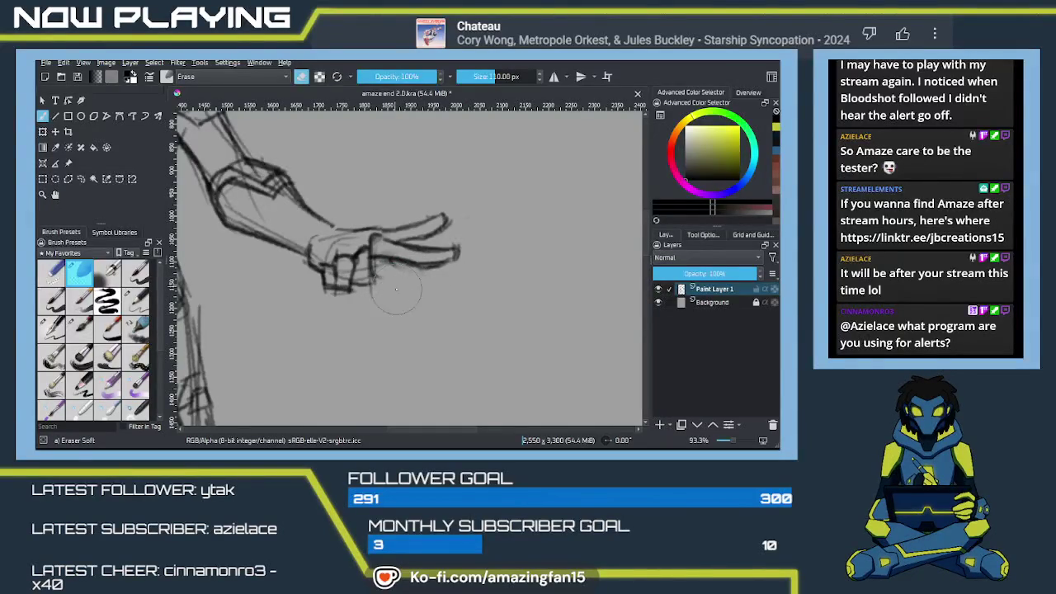
key(slash)
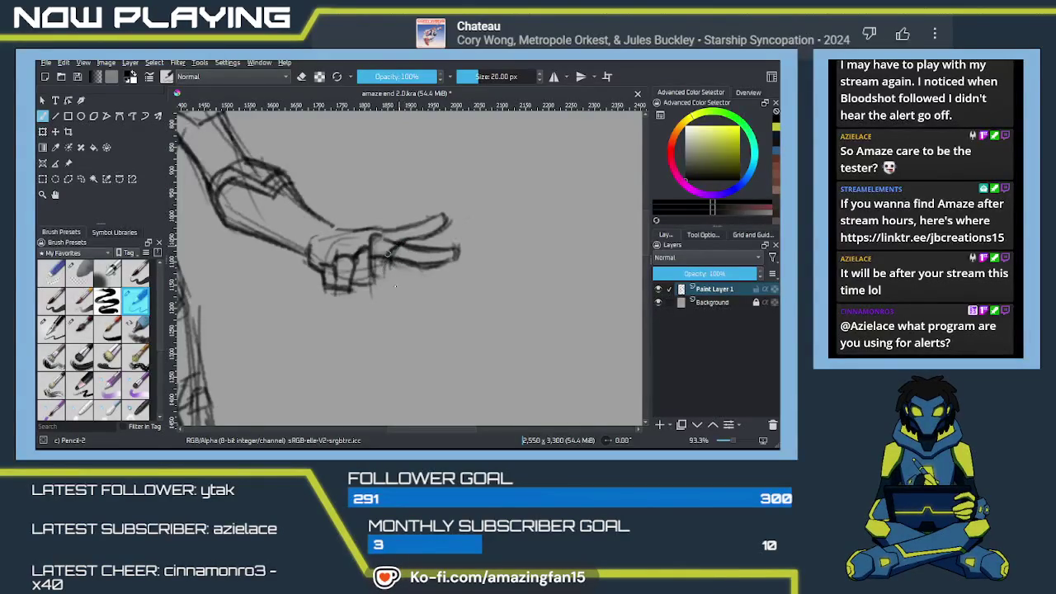
drag(391, 262, 399, 283)
mouse_move(373, 260)
mouse_down()
mouse_move(376, 285)
mouse_move(364, 290)
mouse_move(401, 311)
mouse_up()
Refine the upper finger and lighten the lines at the hand's knuckles.
drag(394, 274, 410, 322)
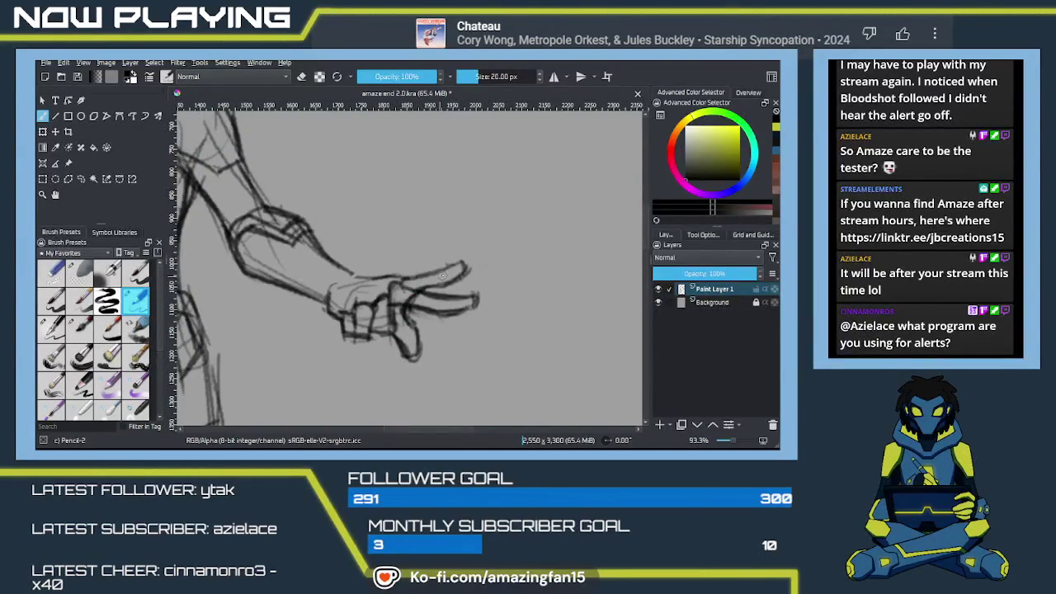
mouse_move(465, 257)
mouse_down()
mouse_move(442, 269)
mouse_move(467, 277)
mouse_up()
mouse_move(412, 326)
mouse_down()
mouse_move(417, 278)
mouse_move(474, 299)
mouse_up()
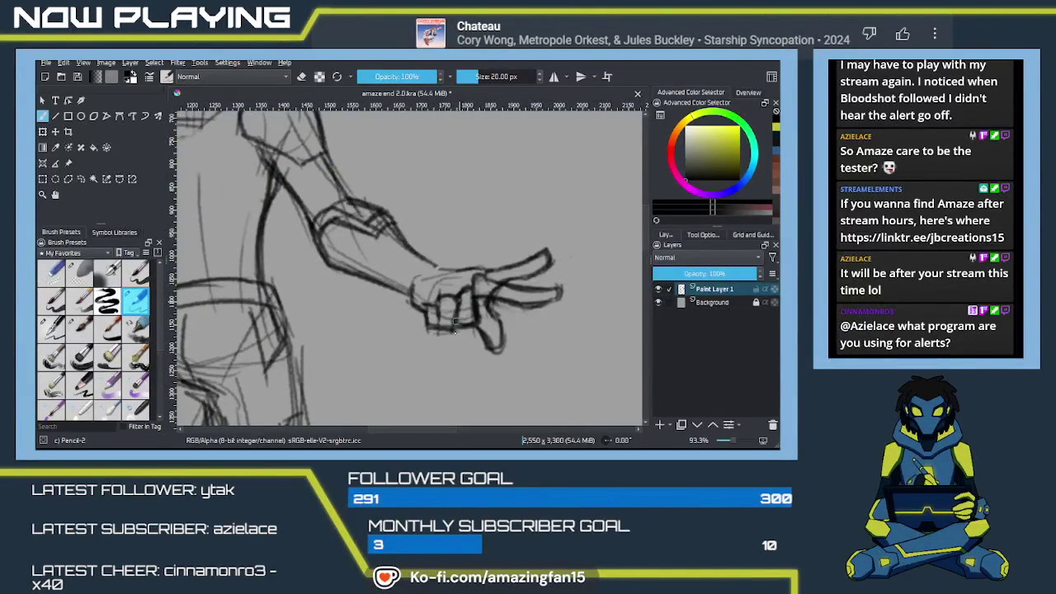
key(e)
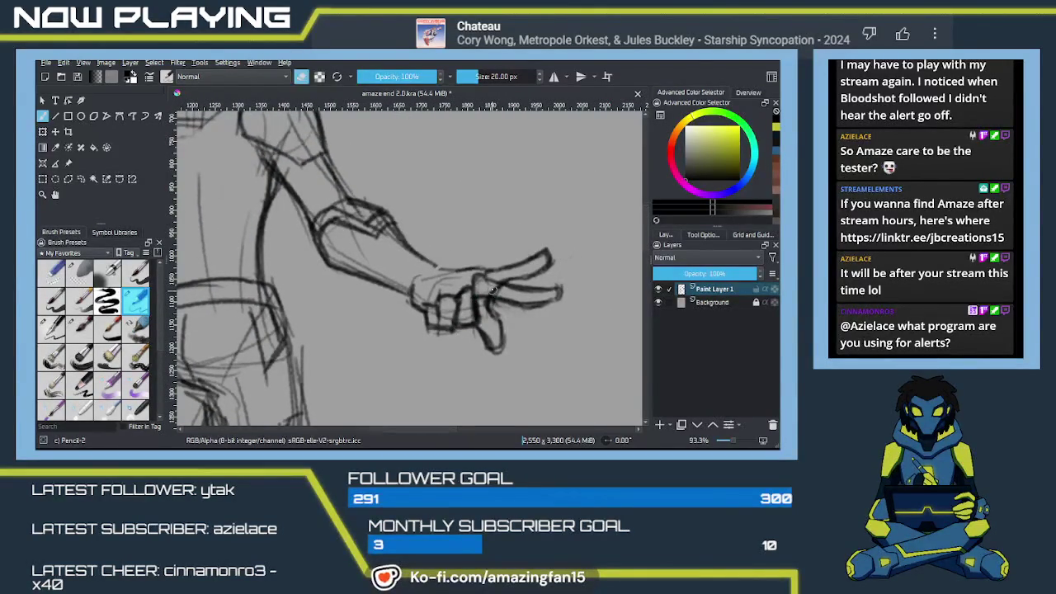
drag(487, 286, 520, 295)
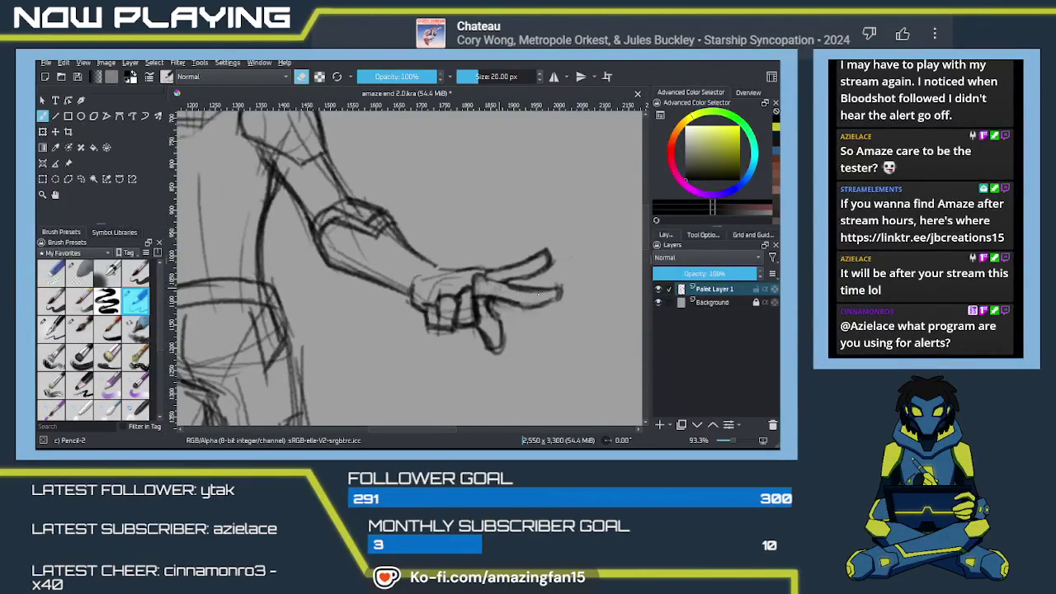
Redraw the forearm curve and darken its outline with pencil strokes.
scroll(495, 282, left, 2)
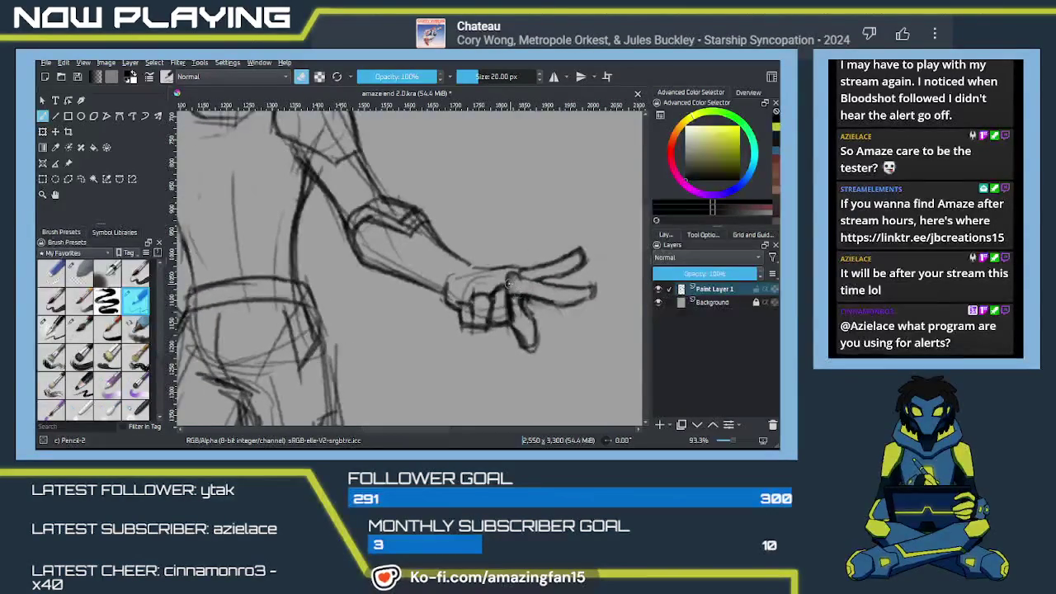
drag(481, 282, 472, 289)
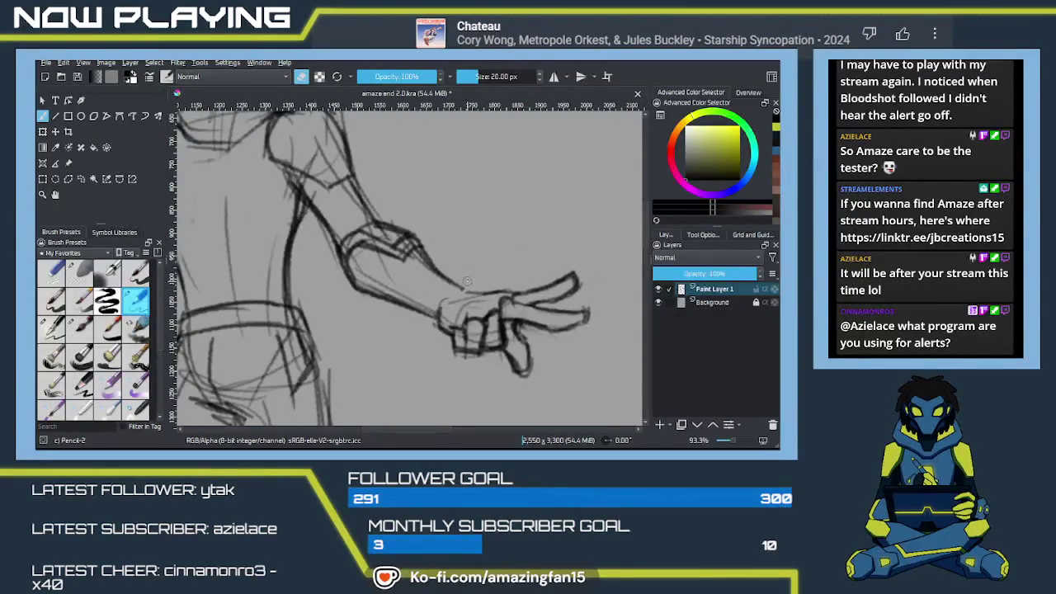
key(e)
mouse_move(459, 274)
mouse_down()
mouse_move(475, 287)
mouse_move(446, 262)
mouse_move(412, 272)
mouse_up()
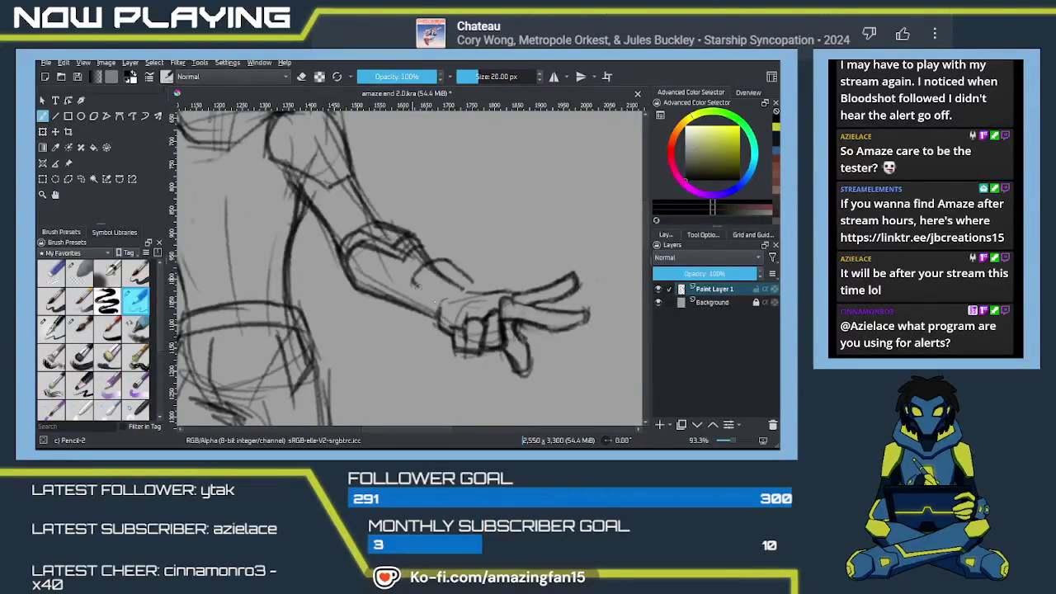
key(ctrl+z)
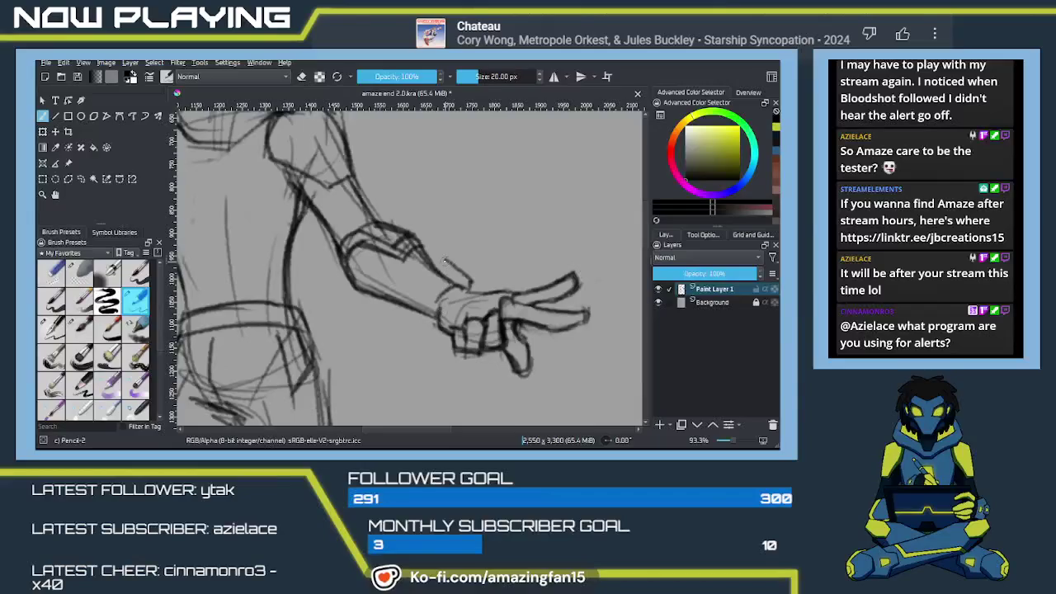
drag(443, 257, 418, 267)
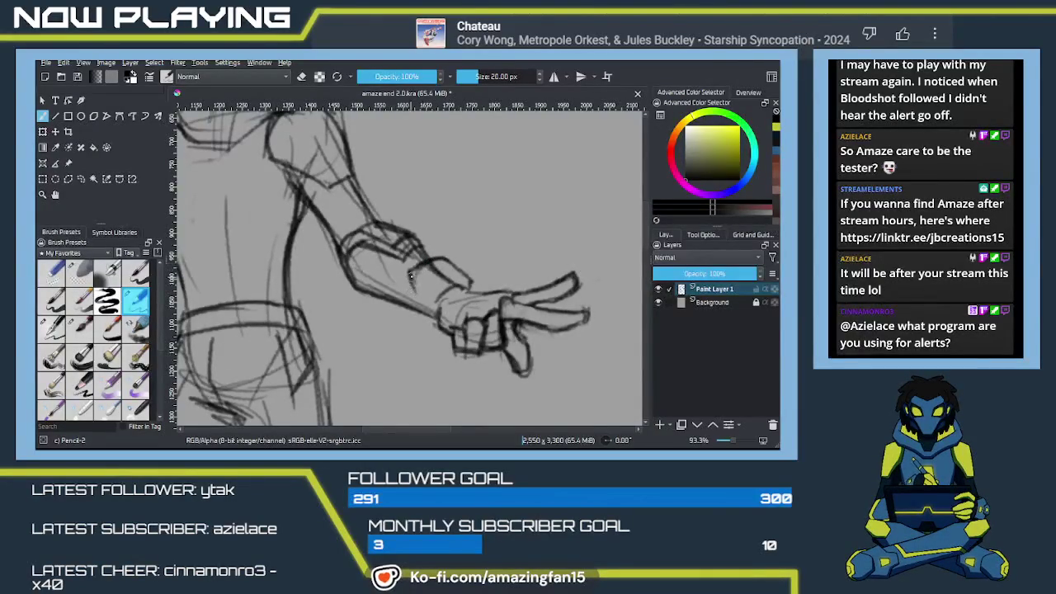
drag(429, 264, 409, 278)
mouse_move(406, 316)
mouse_down()
mouse_move(410, 286)
mouse_move(437, 327)
mouse_move(442, 307)
mouse_move(435, 323)
mouse_up()
key(ctrl+z)
Sketch the forearm underside and wrist band, erasing stray marks at the wrist.
mouse_move(413, 281)
mouse_down()
mouse_move(408, 310)
mouse_move(414, 269)
mouse_move(467, 284)
mouse_up()
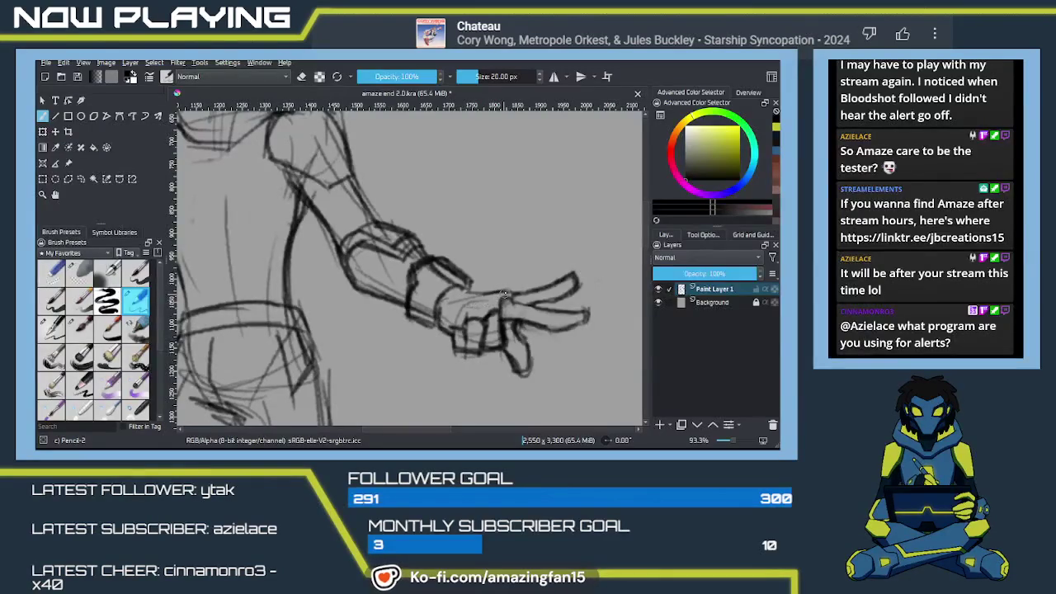
drag(466, 305, 486, 299)
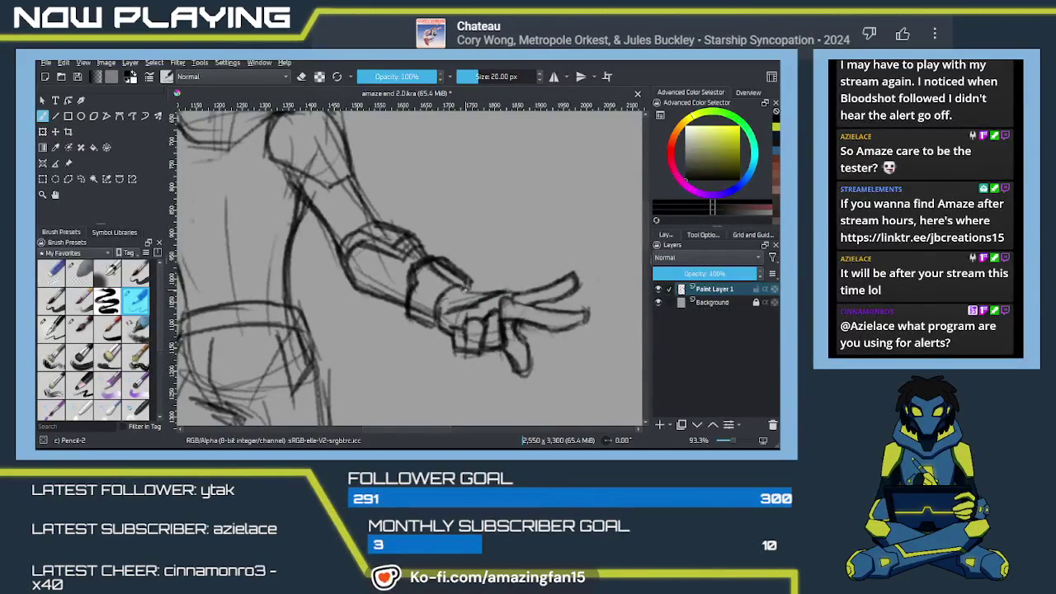
drag(495, 291, 474, 288)
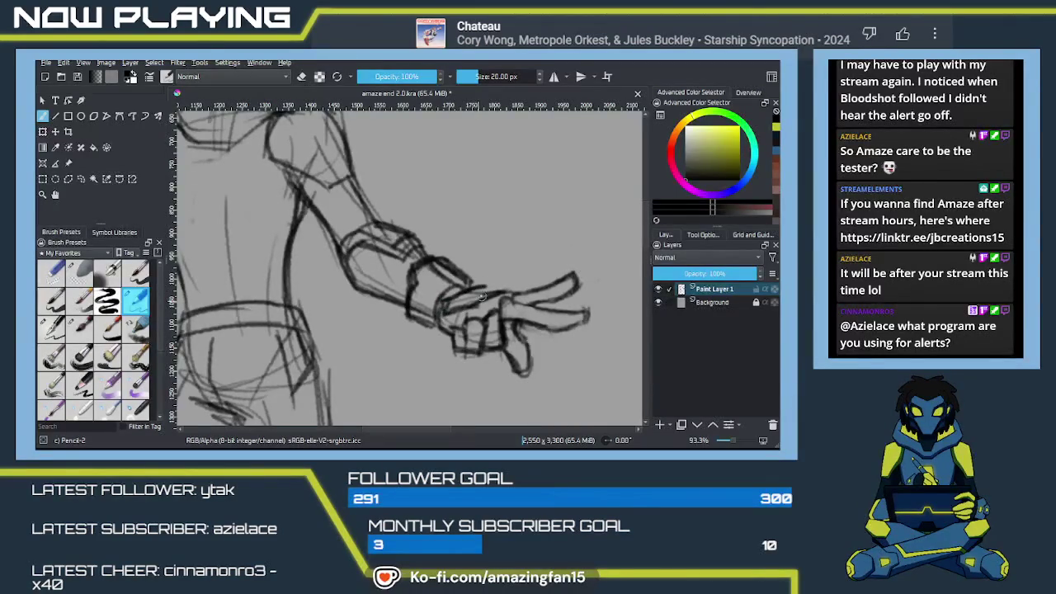
mouse_move(466, 288)
mouse_down()
mouse_move(507, 282)
mouse_move(508, 300)
mouse_move(474, 285)
mouse_up()
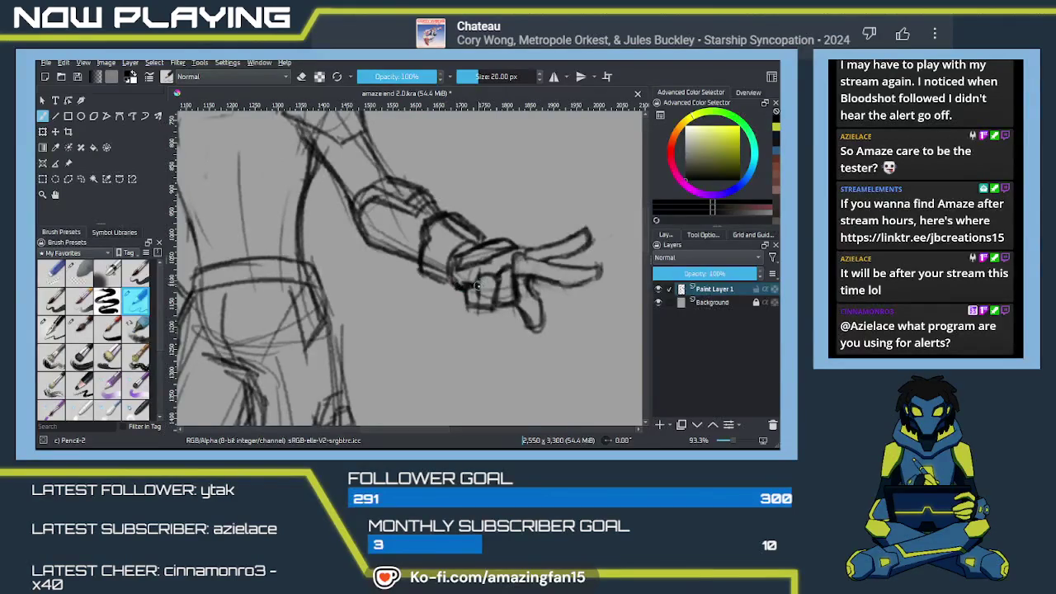
key(e)
mouse_move(468, 291)
mouse_down()
mouse_move(477, 282)
mouse_move(462, 279)
mouse_move(494, 309)
mouse_up()
key(e)
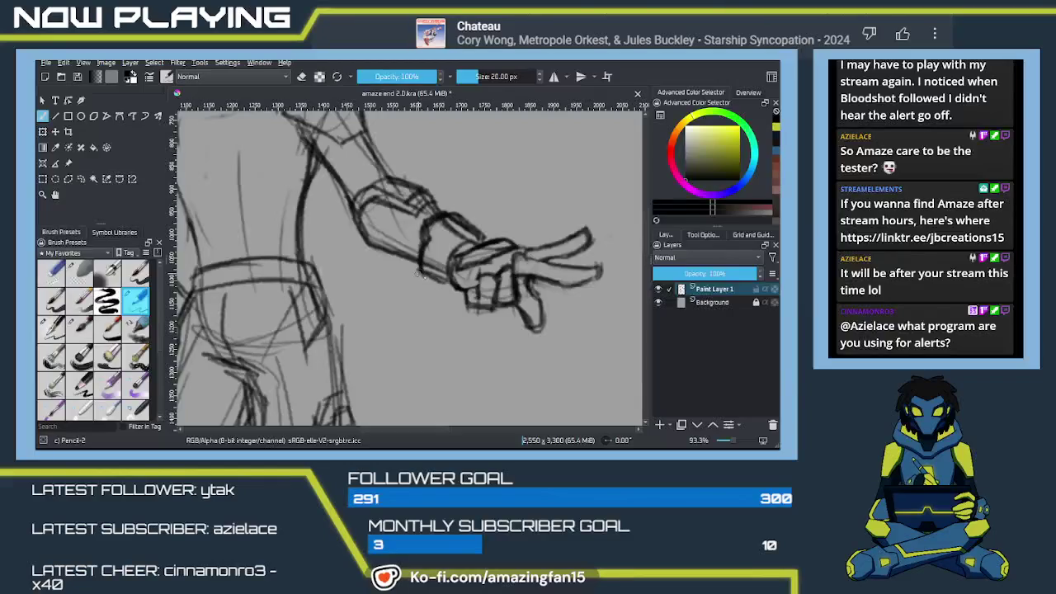
drag(451, 281, 413, 295)
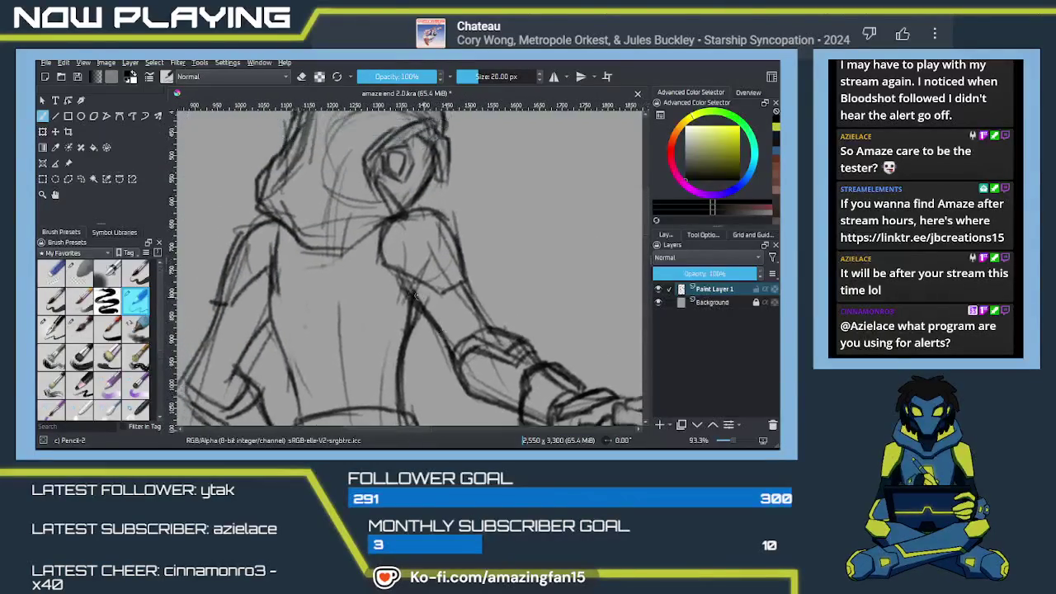
Zoom out to the legs and draw a line down the front of the lower leg.
scroll(412, 298, down, 3)
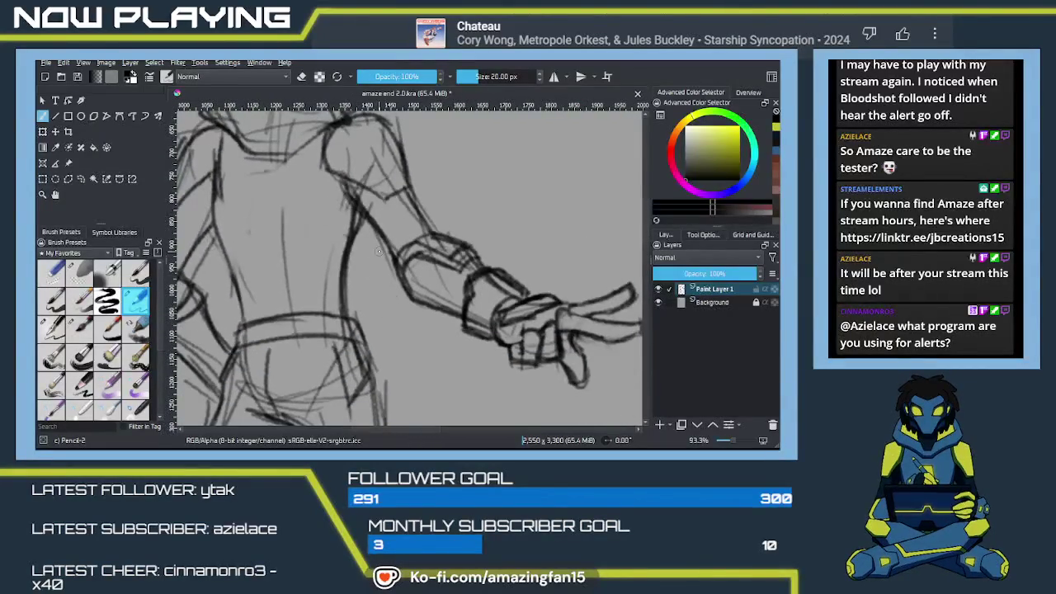
scroll(384, 307, down, 5)
mouse_move(446, 293)
mouse_down()
mouse_move(360, 289)
mouse_move(377, 293)
mouse_up()
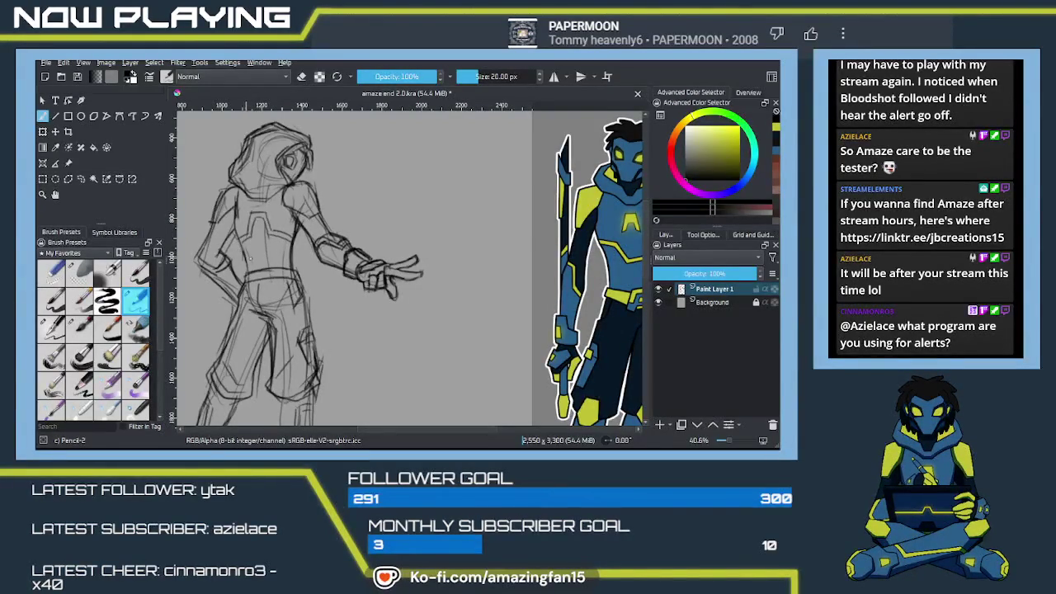
mouse_move(323, 271)
mouse_down()
mouse_move(371, 238)
mouse_move(338, 147)
mouse_move(363, 250)
mouse_up()
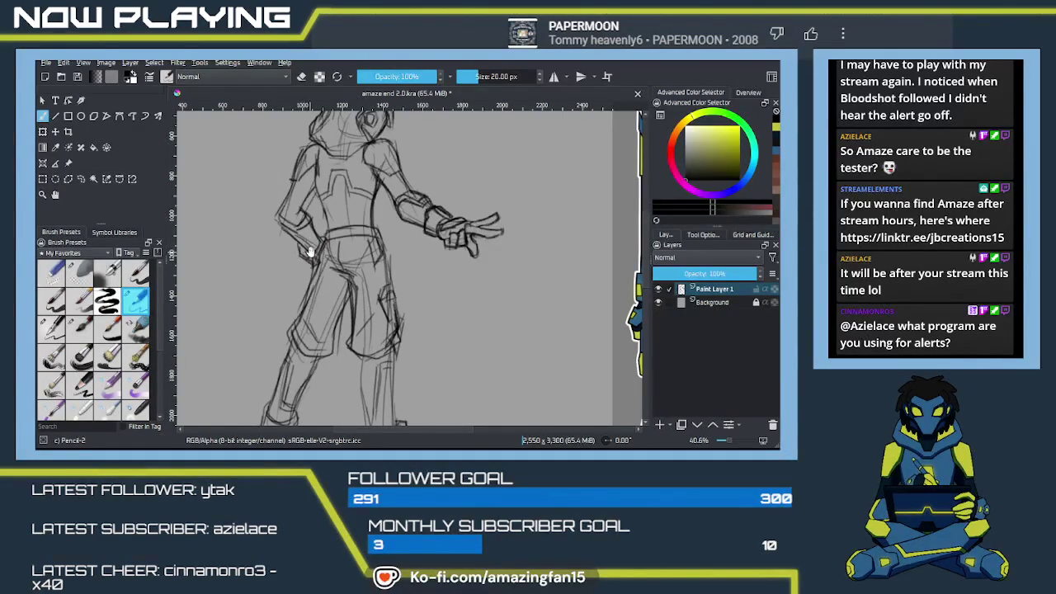
scroll(311, 251, down, 1)
scroll(313, 252, down, 1)
scroll(322, 252, down, 1)
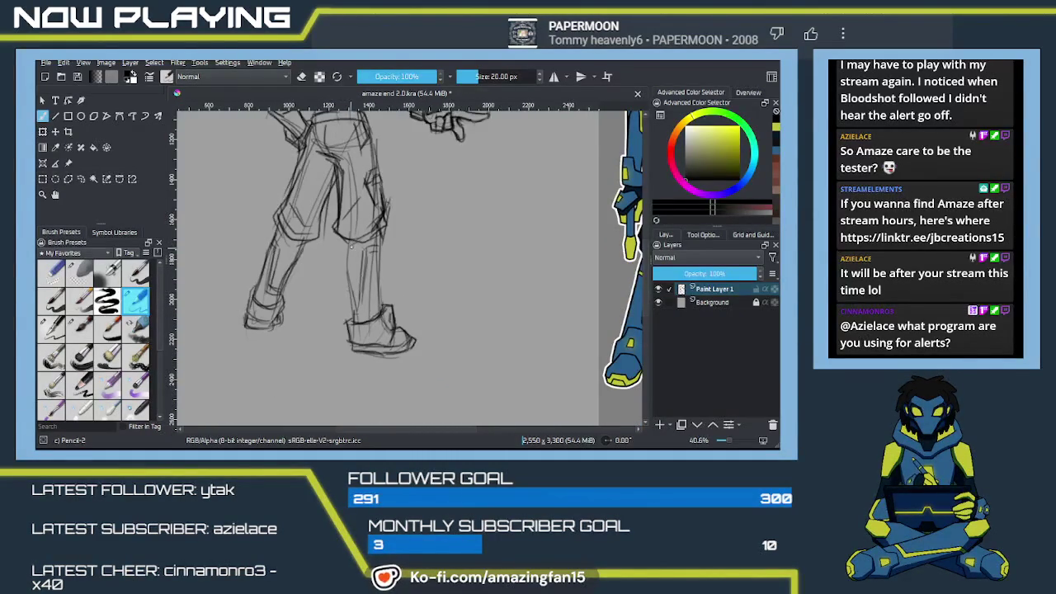
drag(351, 246, 355, 312)
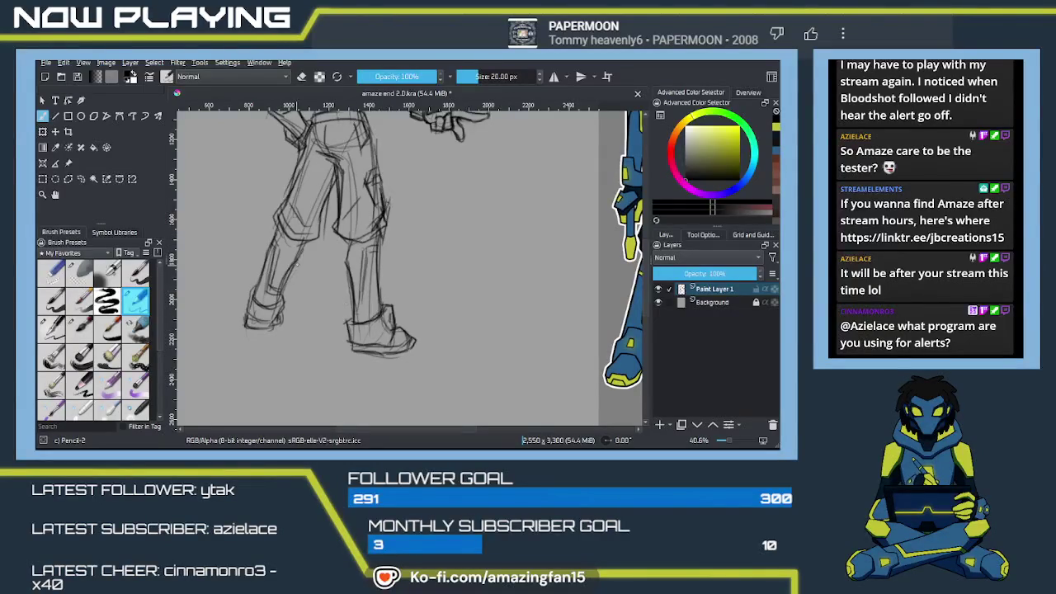
Pan and zoom between the sketch and the coloured reference to compare the figure.
scroll(333, 244, up, 2)
scroll(343, 246, up, 1)
scroll(350, 247, up, 1)
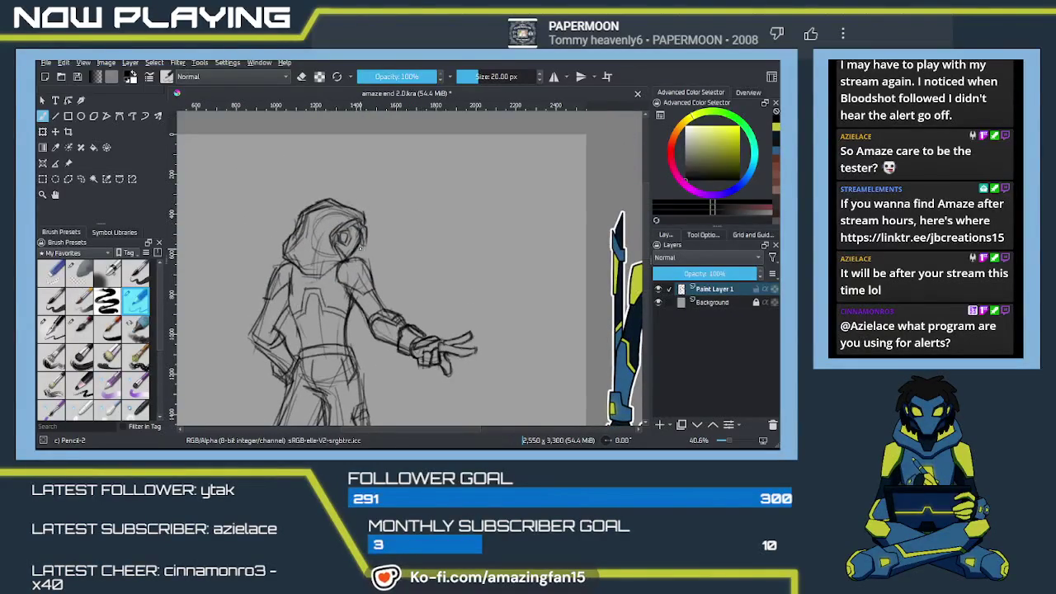
mouse_move(360, 246)
mouse_down()
mouse_move(300, 273)
mouse_move(327, 281)
mouse_up()
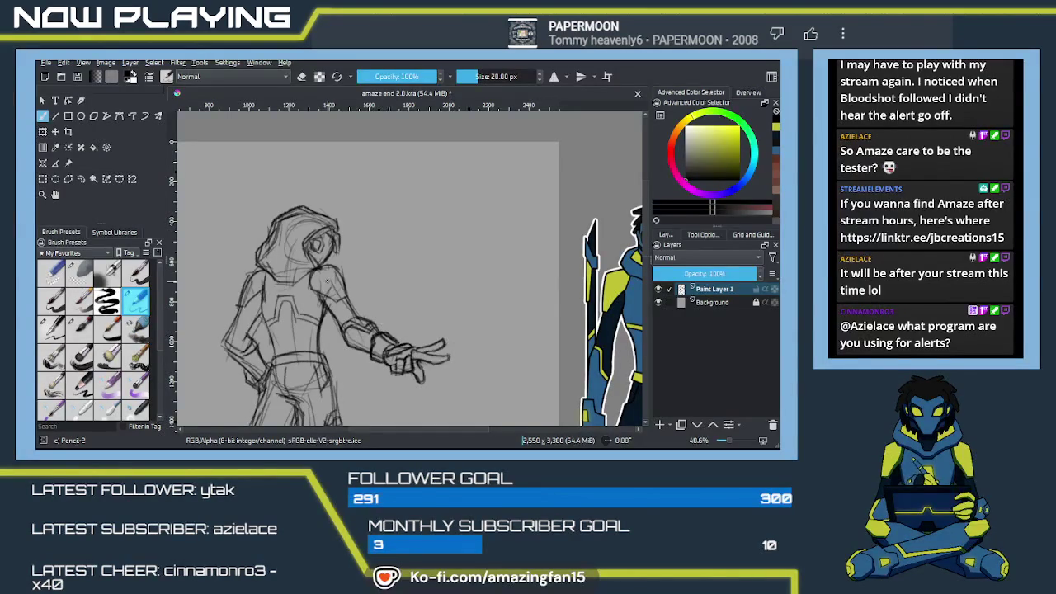
drag(441, 391, 359, 300)
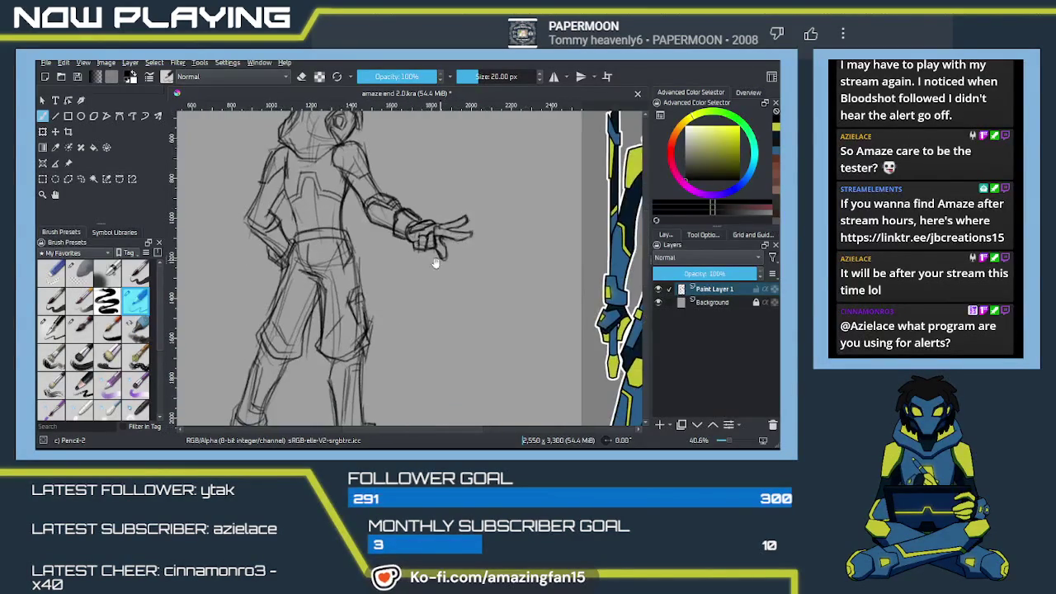
scroll(359, 301, up, 2)
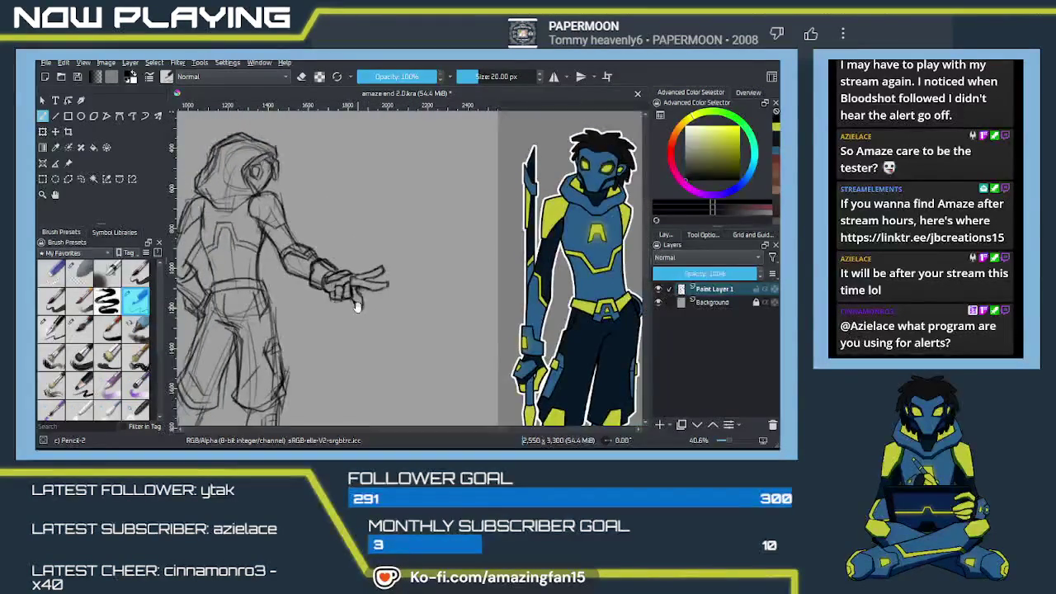
scroll(363, 312, up, 1)
drag(363, 311, 372, 335)
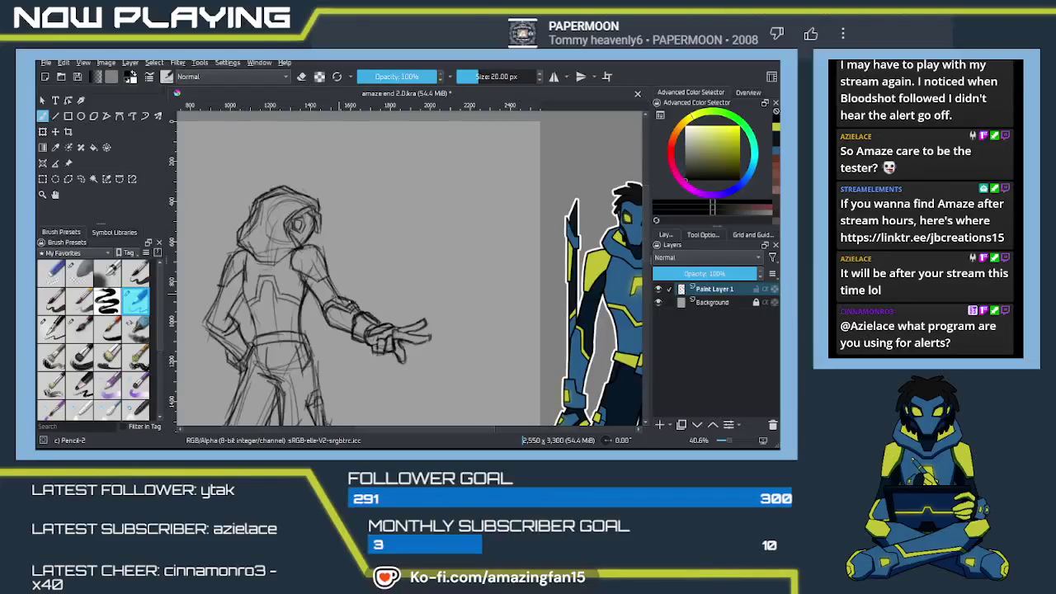
mouse_move(355, 314)
mouse_down()
mouse_move(365, 264)
mouse_move(388, 255)
mouse_move(374, 304)
mouse_move(305, 249)
mouse_move(335, 299)
mouse_up()
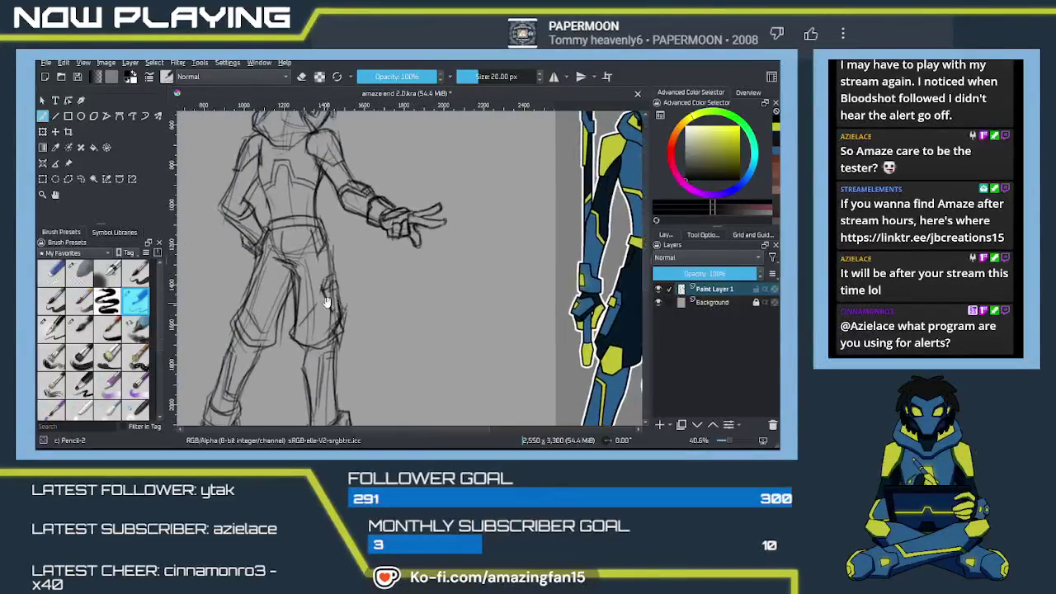
mouse_move(267, 299)
mouse_down()
mouse_move(324, 327)
mouse_move(311, 320)
mouse_up()
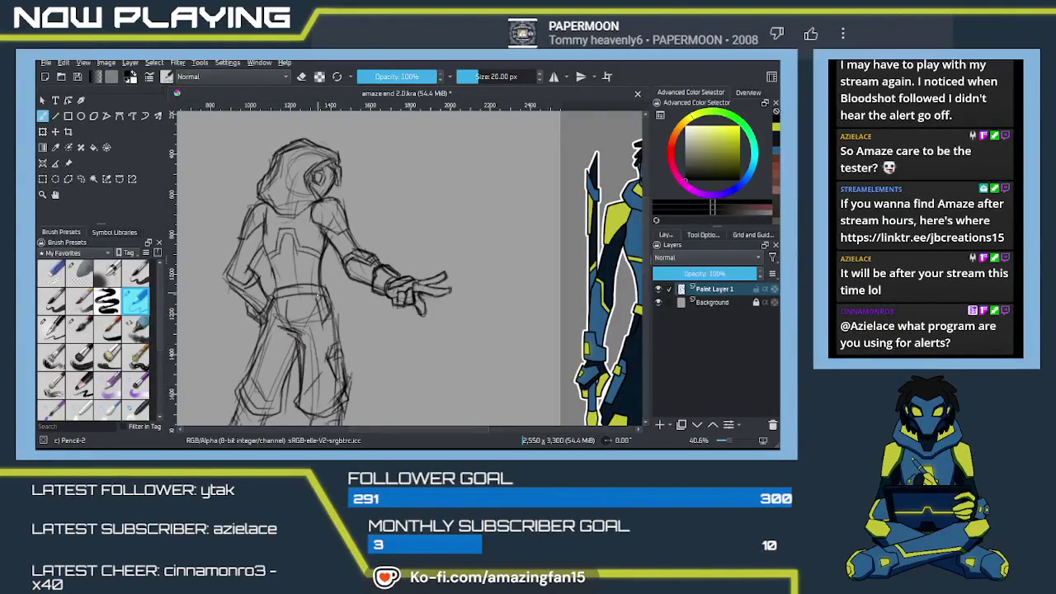
drag(262, 248, 281, 288)
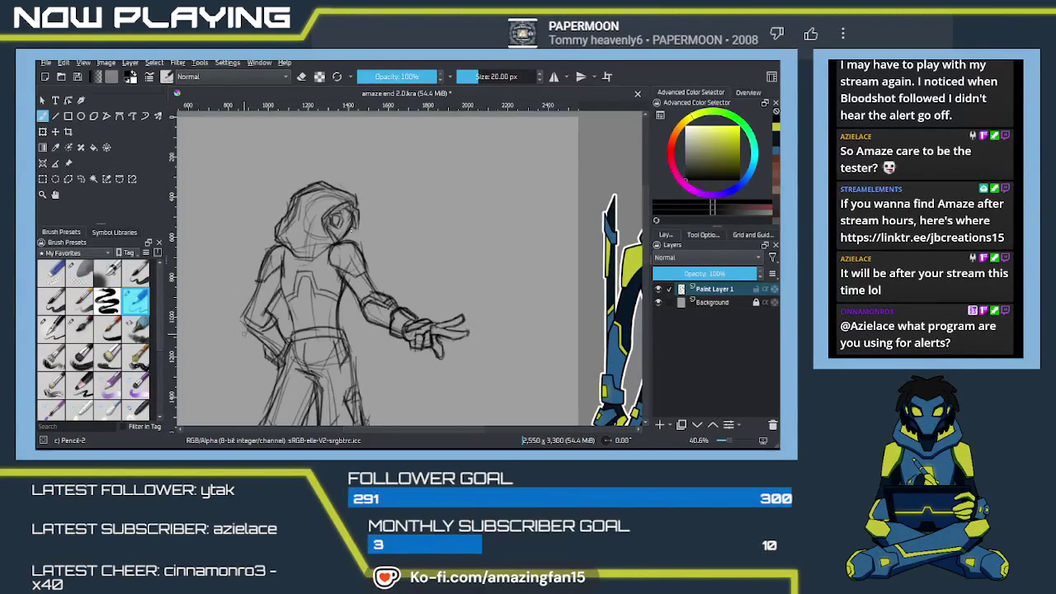
scroll(272, 314, up, 1)
Zoom in on the hooded head and lighten the old face lines with the soft eraser.
scroll(297, 297, up, 1)
scroll(313, 281, up, 1)
scroll(334, 260, up, 1)
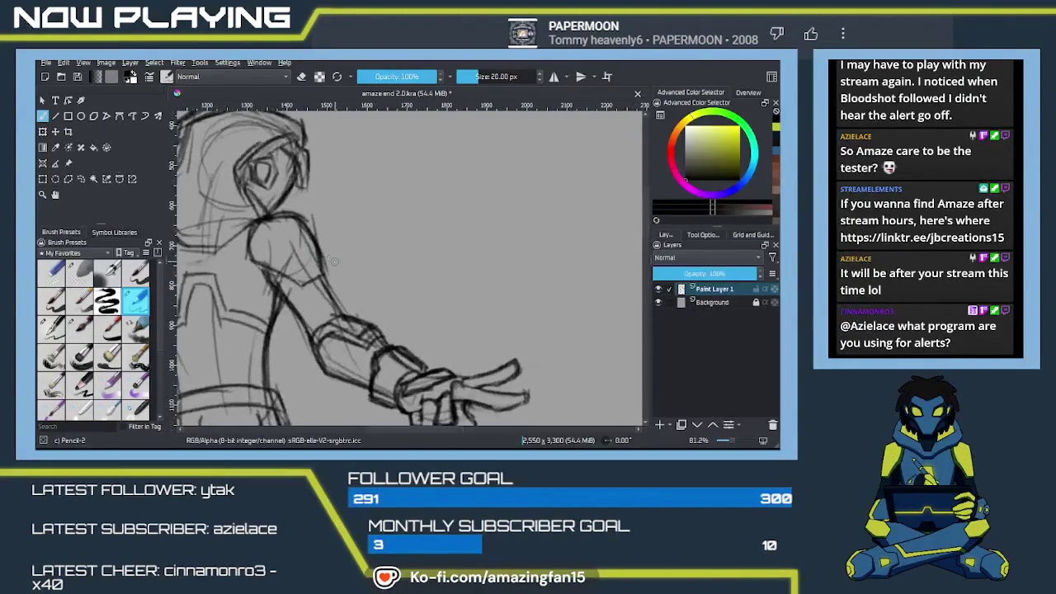
drag(328, 217, 436, 329)
key(e)
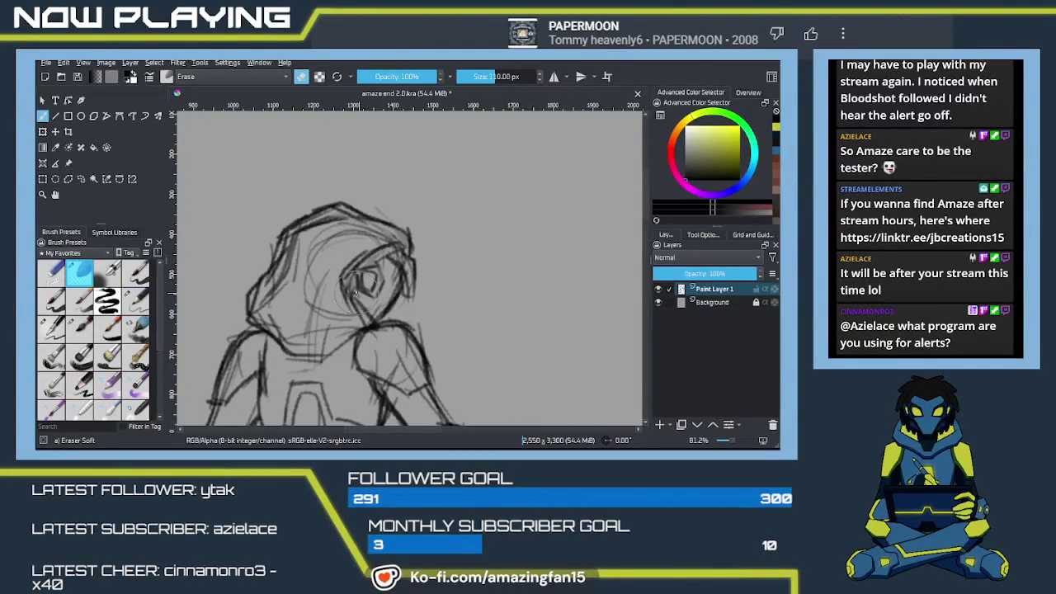
drag(345, 300, 336, 289)
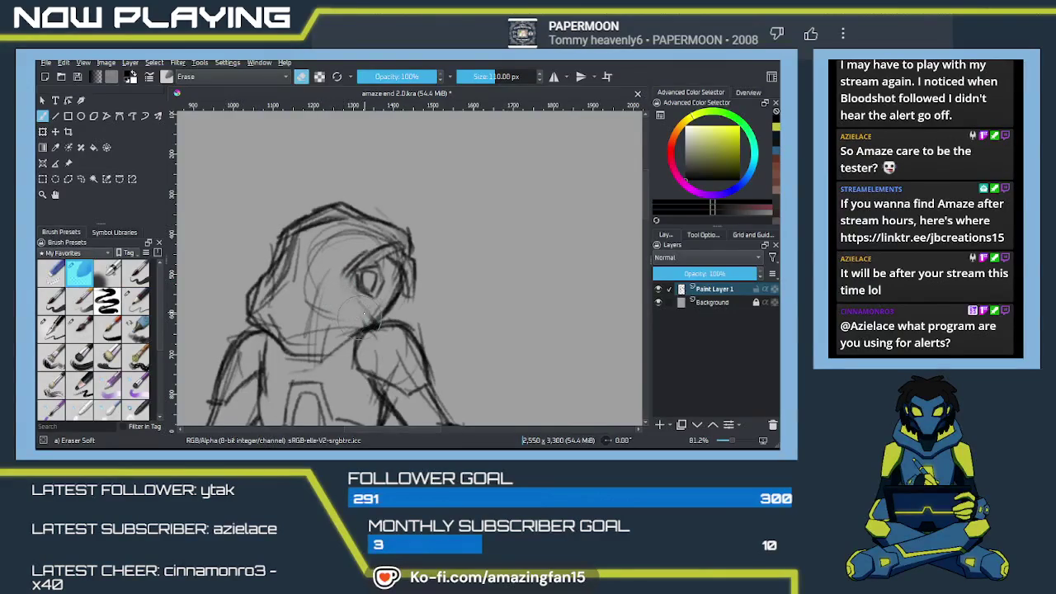
Redraw the pencil lines over the eye area inside the hood.
key(e)
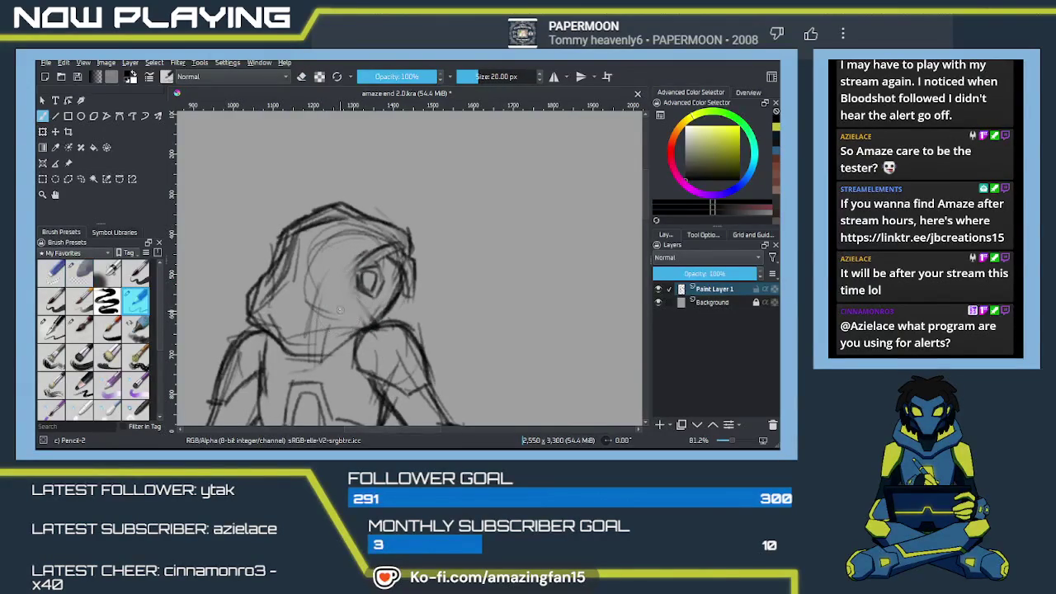
drag(413, 238, 351, 269)
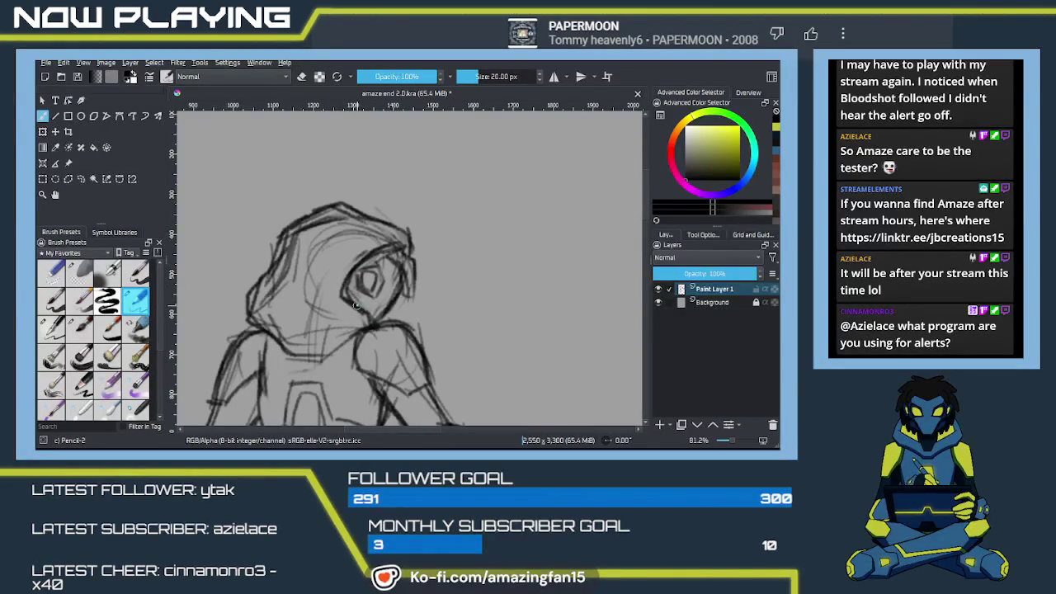
drag(393, 345, 381, 314)
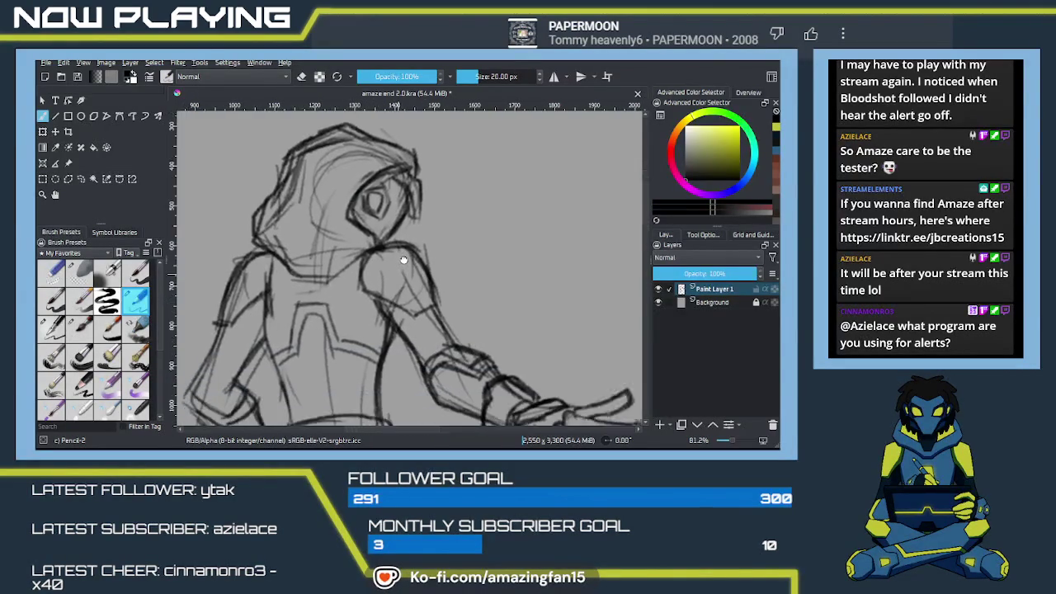
key(e)
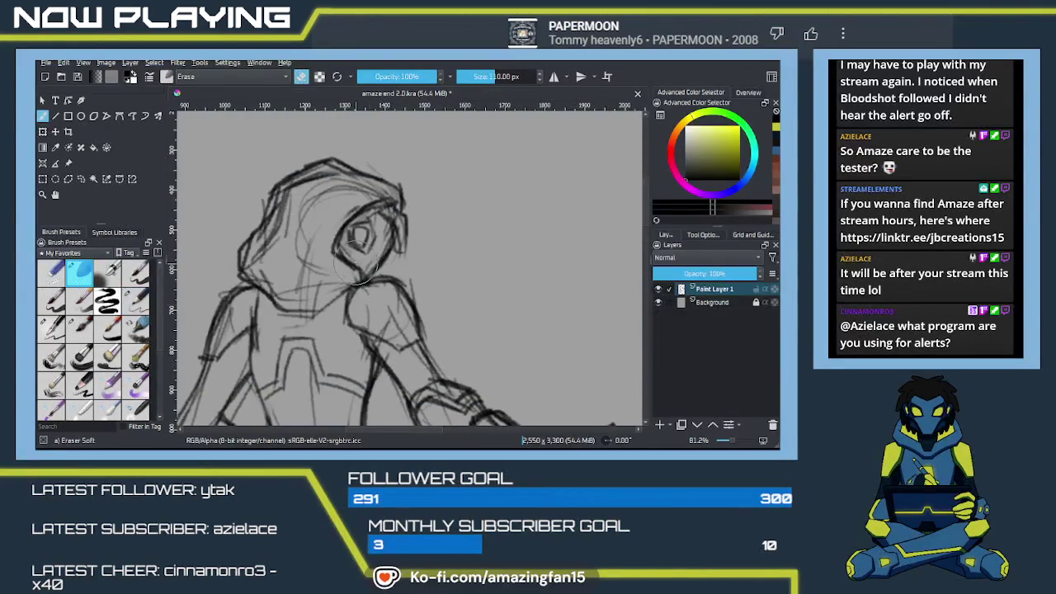
click(80, 178)
Select the eye area inside the hood and move it with transform handles.
drag(356, 264, 360, 283)
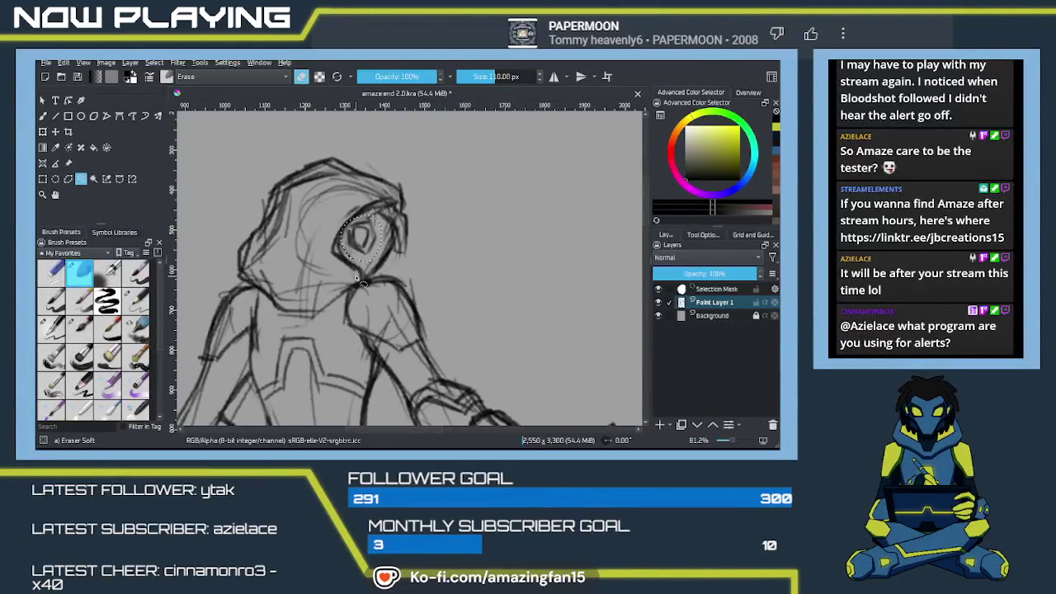
key(t)
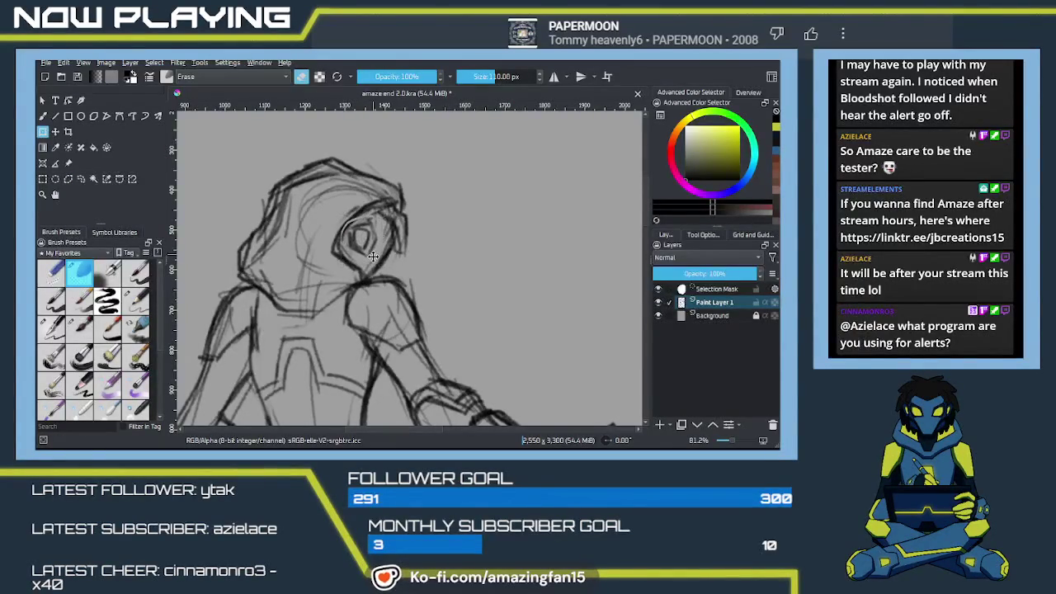
drag(368, 252, 374, 258)
click(374, 258)
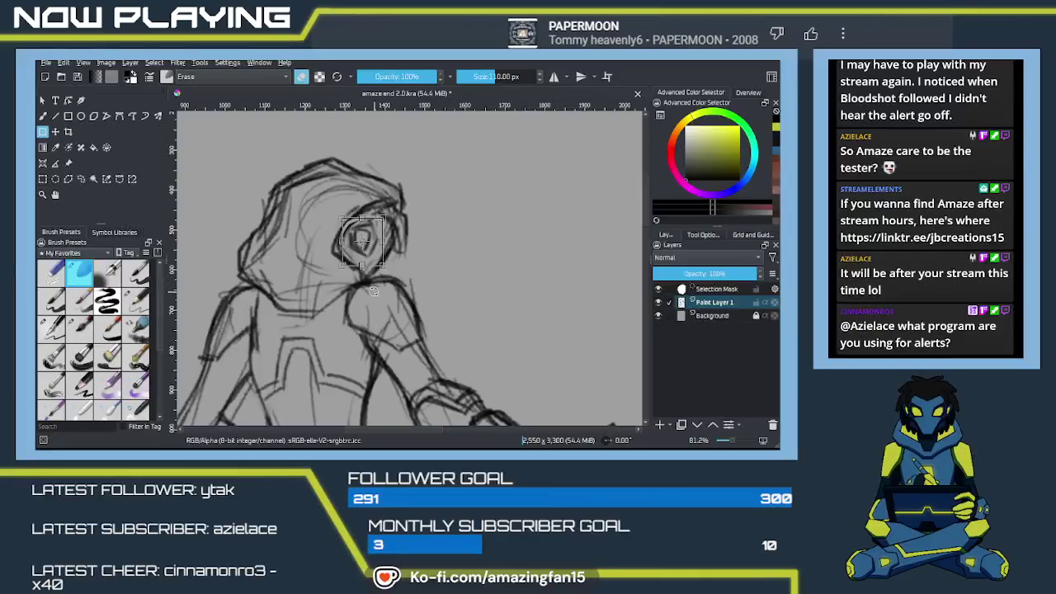
mouse_move(381, 299)
mouse_down()
mouse_move(433, 285)
mouse_move(420, 309)
mouse_up()
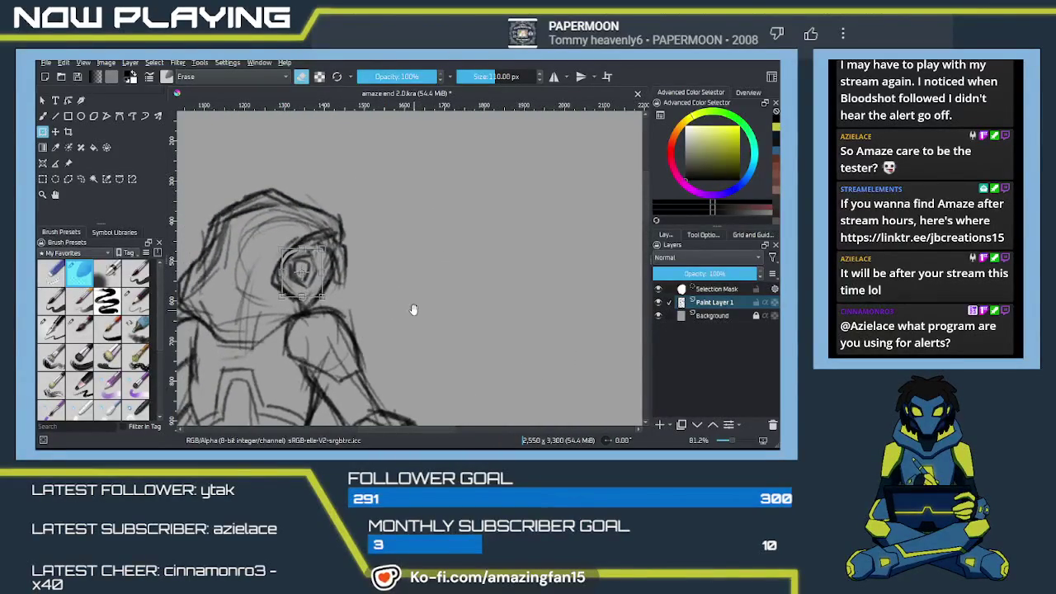
Redraw the eye with darker circular strokes, reshape and apply it, and deselect.
drag(312, 290, 315, 284)
key(ctrl+t)
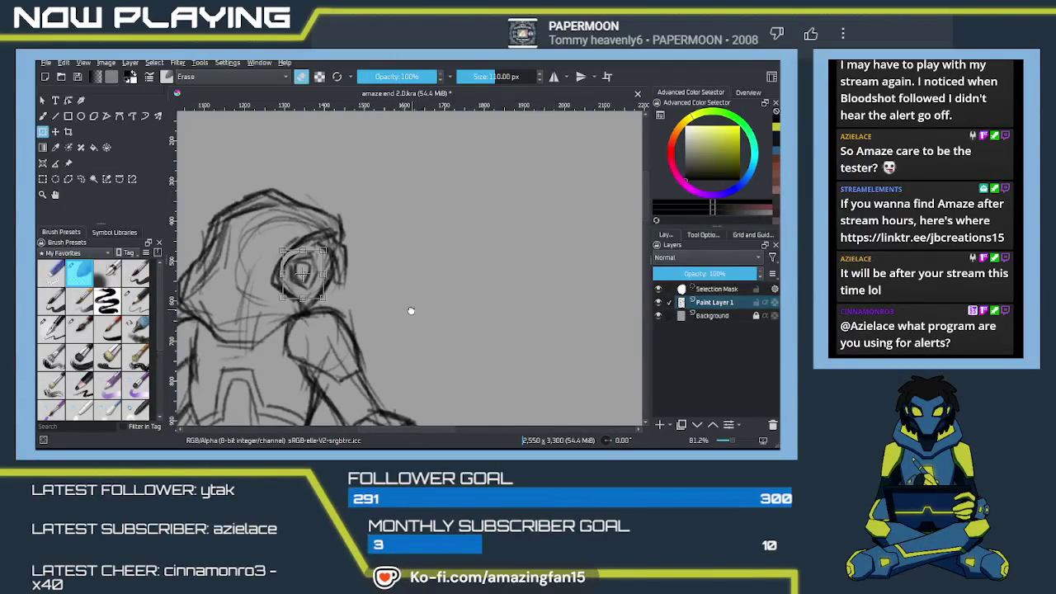
mouse_move(411, 310)
mouse_down()
mouse_move(430, 286)
mouse_move(375, 294)
mouse_move(410, 280)
mouse_up()
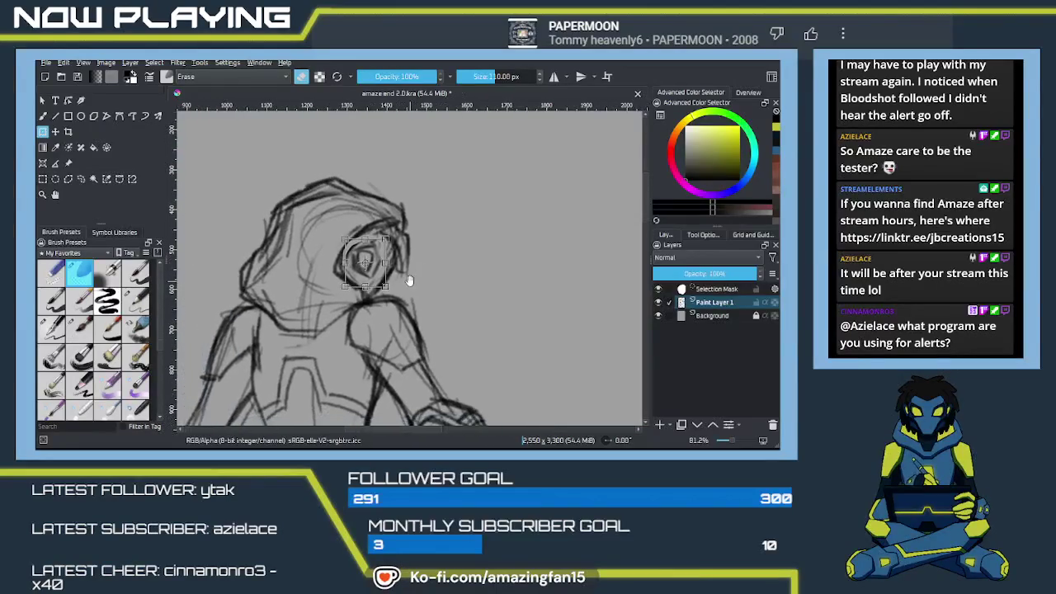
key(Return)
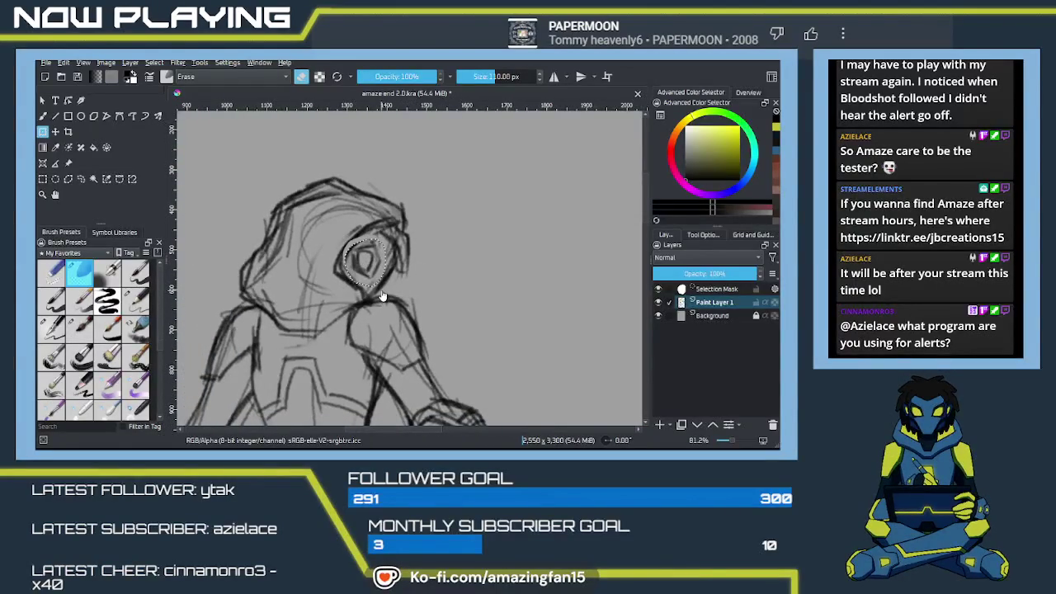
key(ctrl+shift+a)
key(slash)
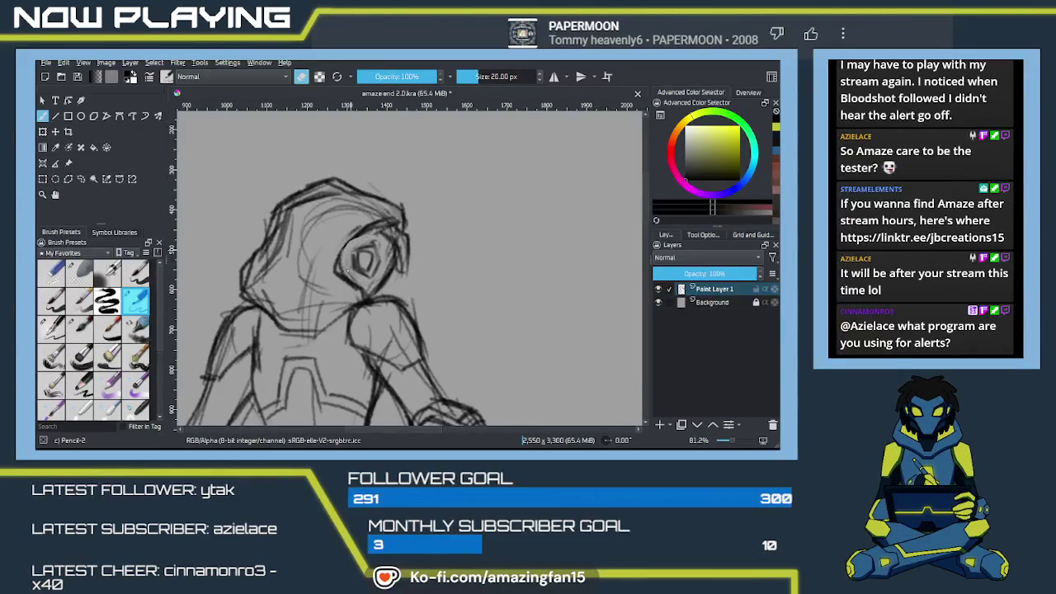
Darken the face's left edge, erase the upper-left head outline, and redraw the hood top.
key(e)
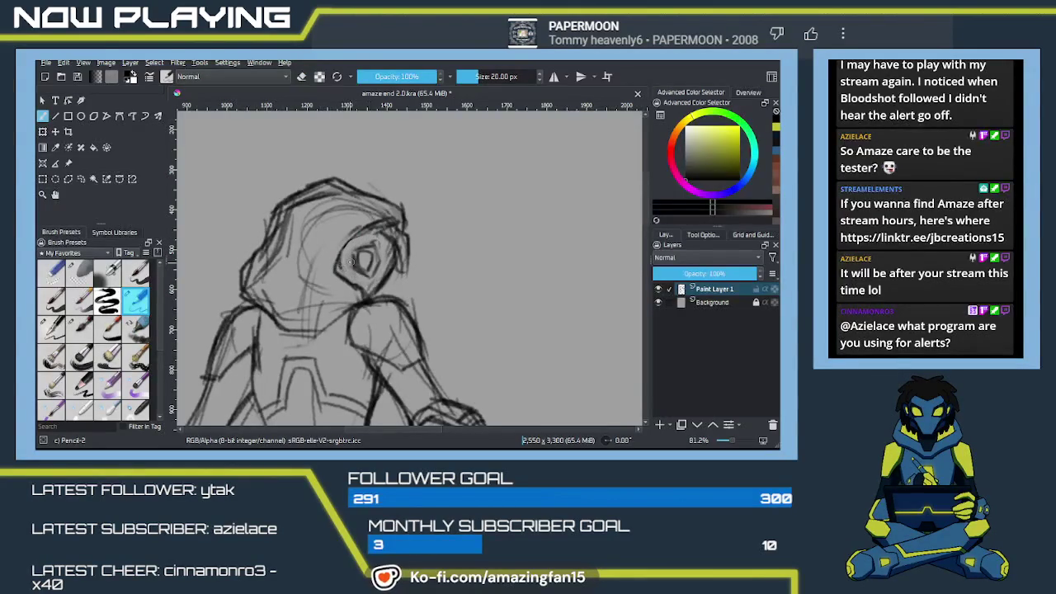
drag(372, 224, 333, 262)
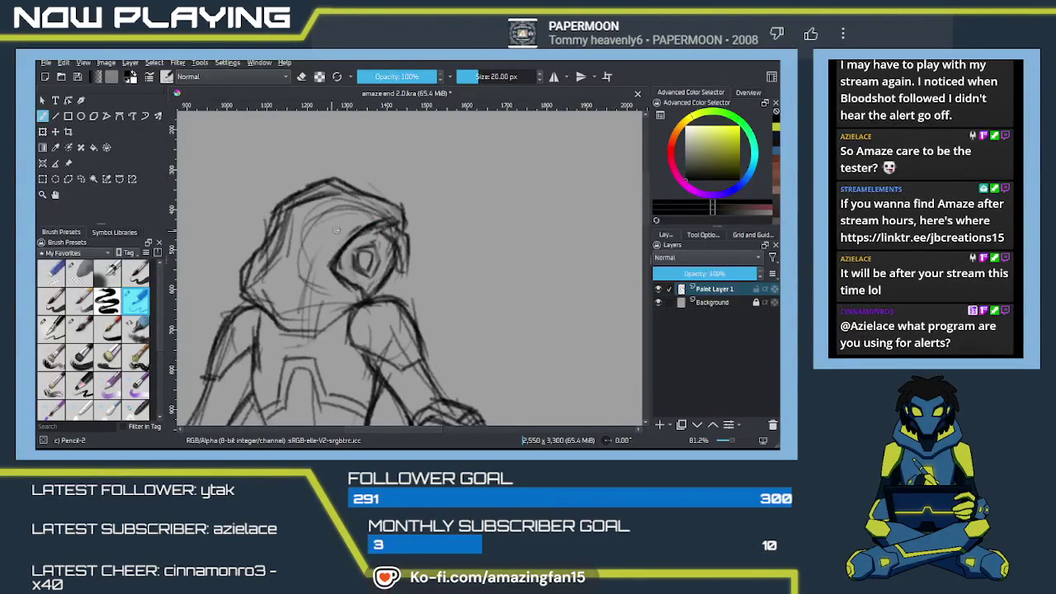
key(e)
drag(386, 174, 276, 216)
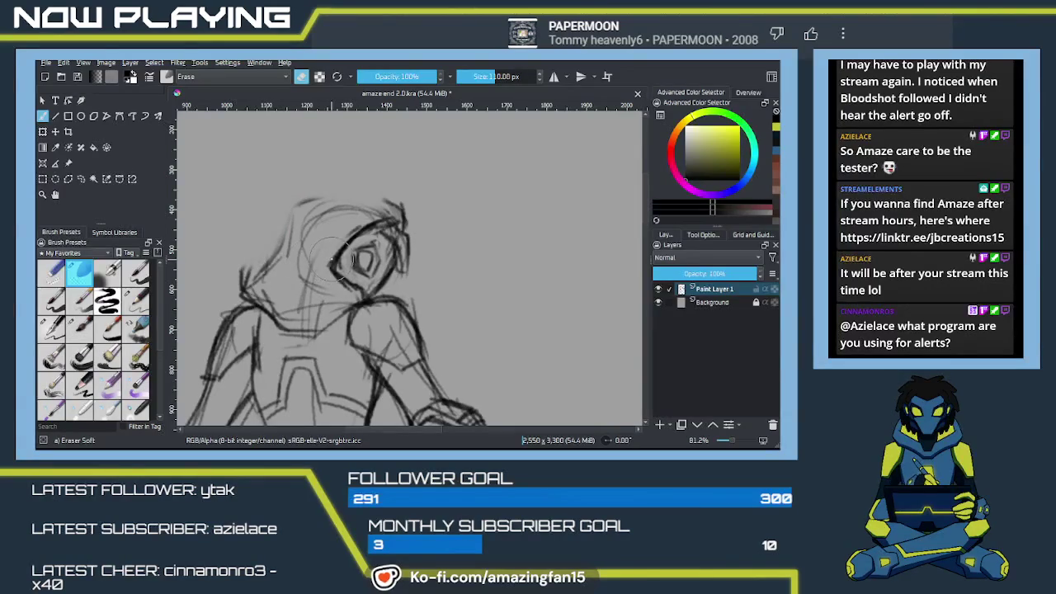
key(/)
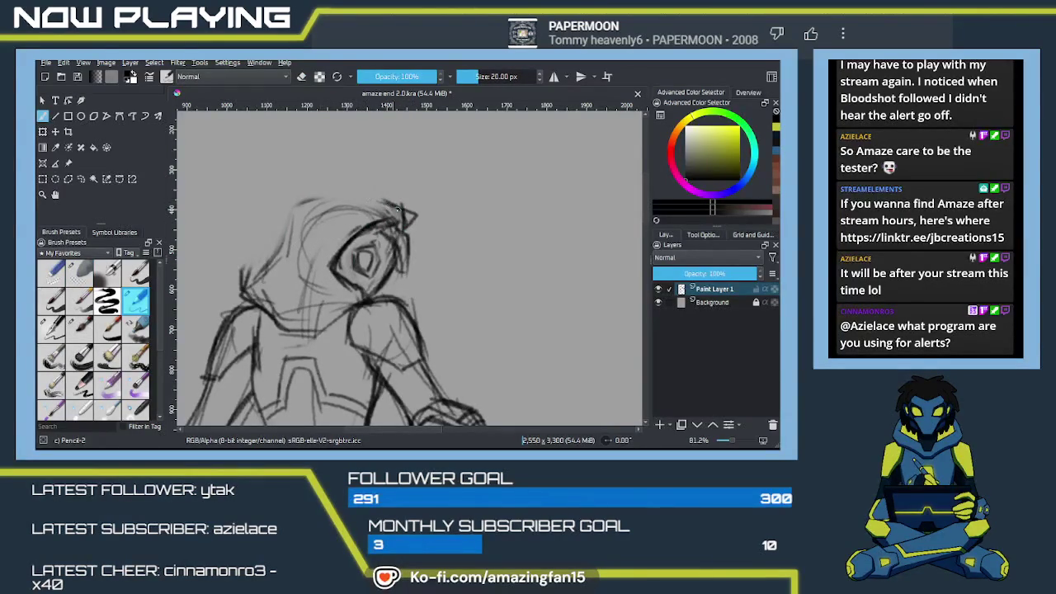
mouse_move(337, 187)
mouse_down()
mouse_move(395, 206)
mouse_move(288, 210)
mouse_up()
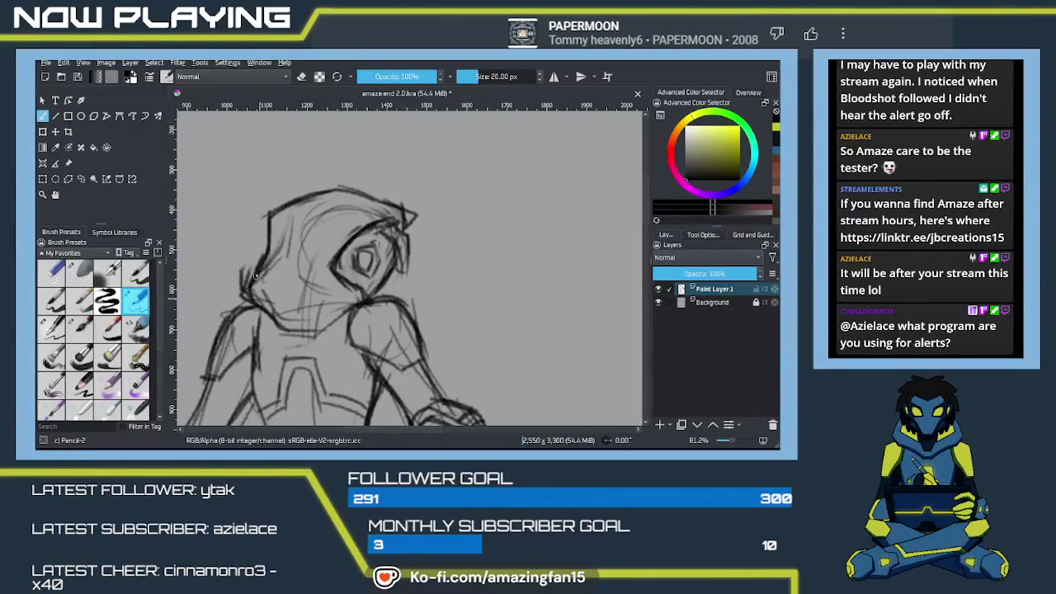
Redraw the neck and shoulder line, erasing stray neck lines and lightening the hood's right side.
drag(259, 308, 295, 309)
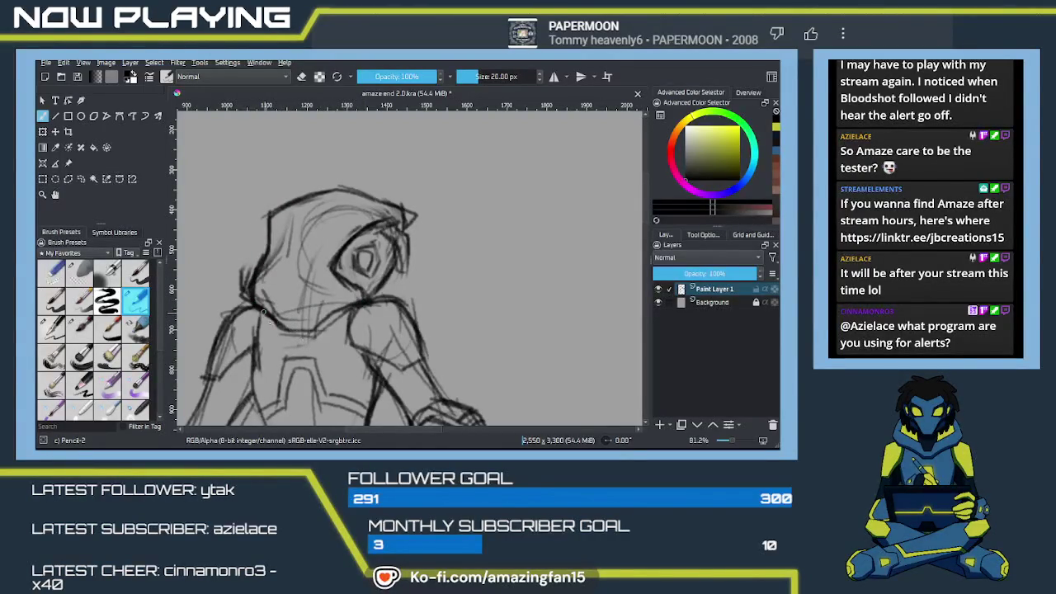
key(e)
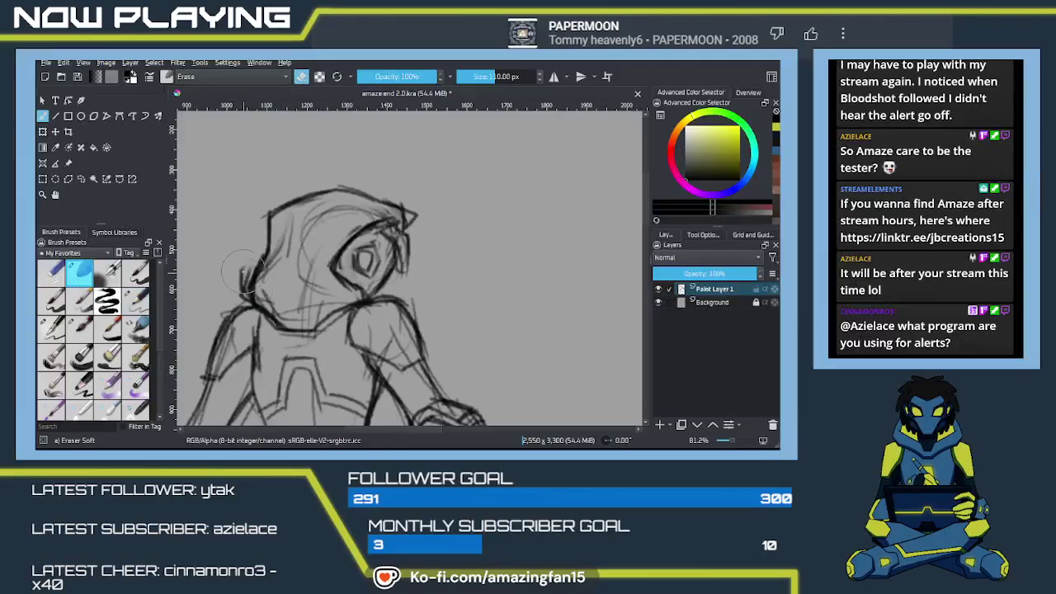
drag(248, 255, 247, 301)
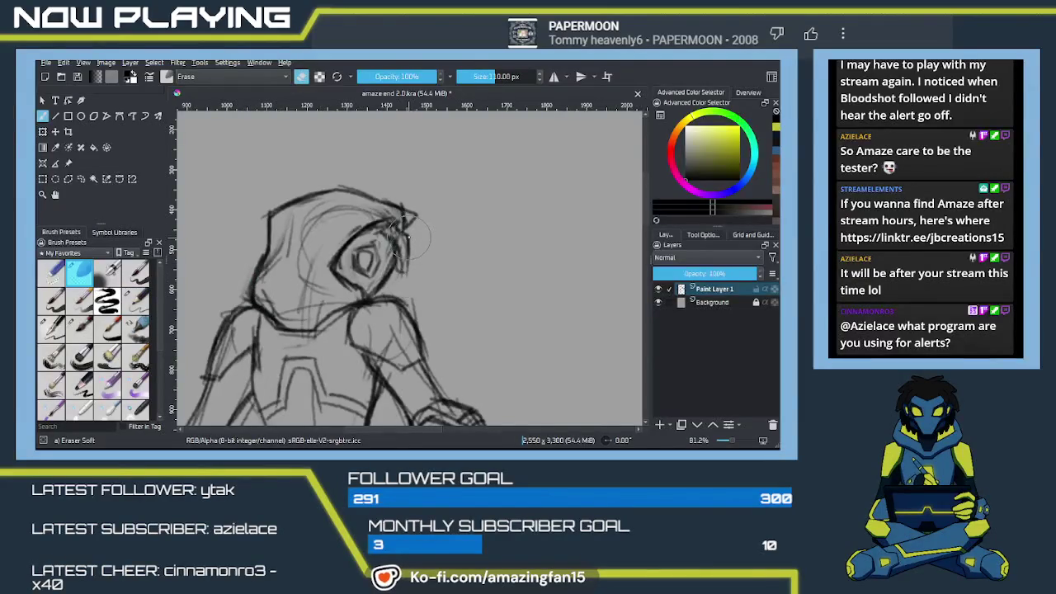
drag(398, 269, 402, 236)
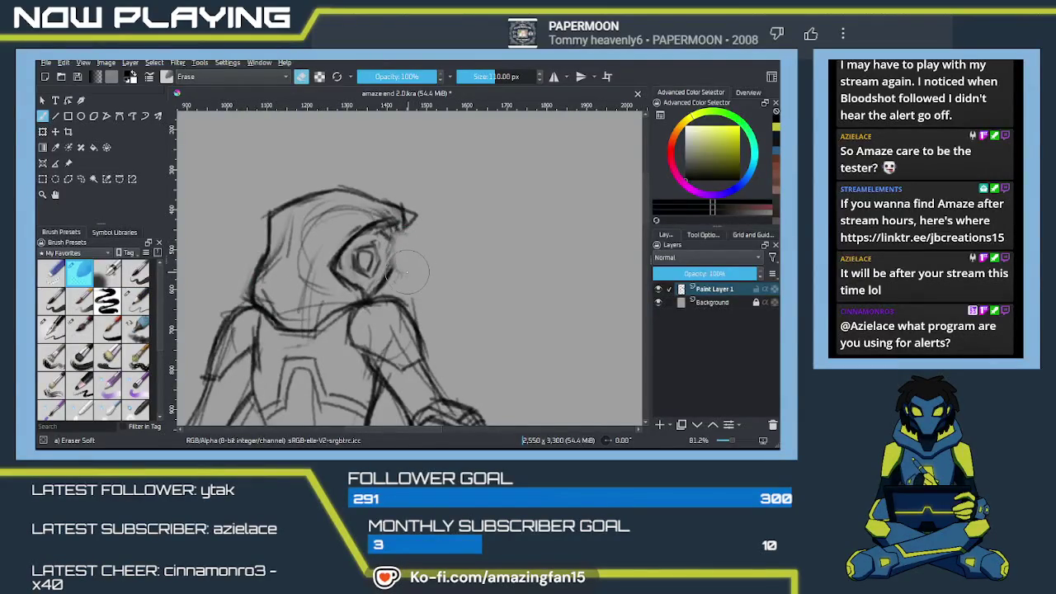
Thicken the hood's top-right edge and darken both edges of the face opening.
key(e)
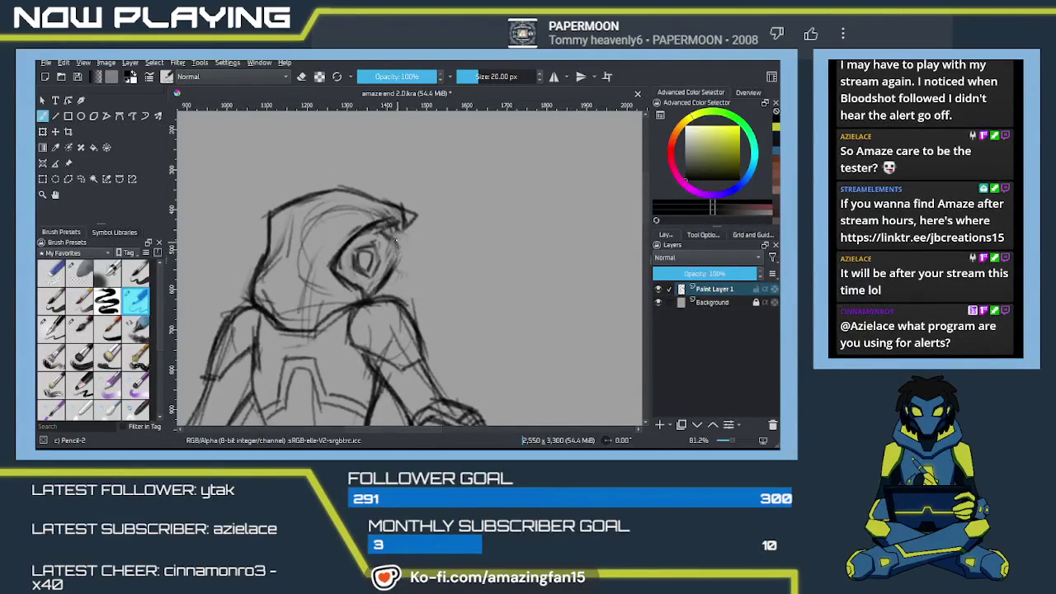
drag(379, 235, 392, 237)
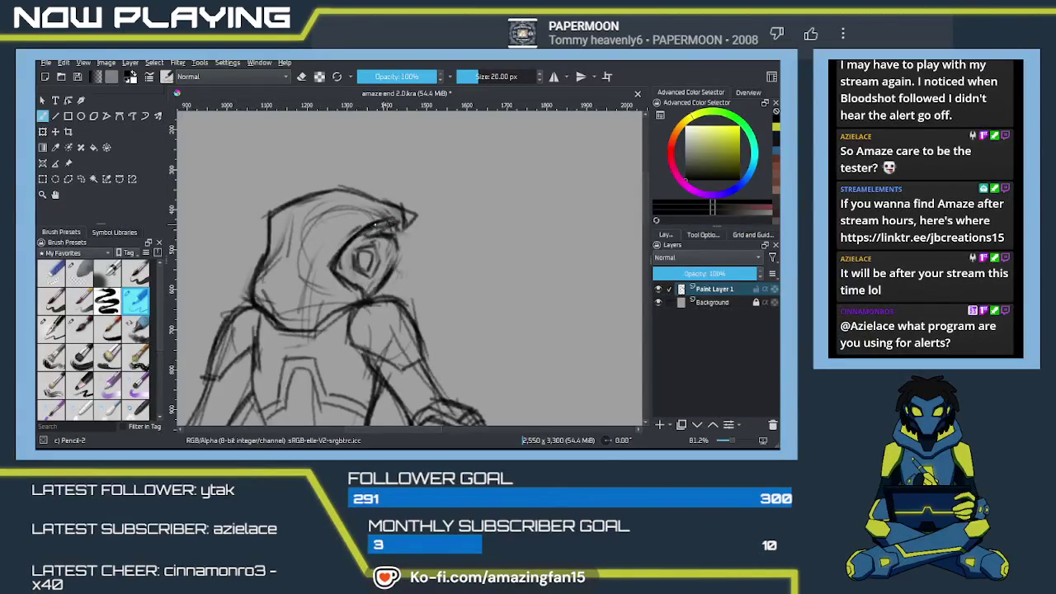
mouse_move(382, 223)
mouse_down()
mouse_move(399, 219)
mouse_move(413, 241)
mouse_up()
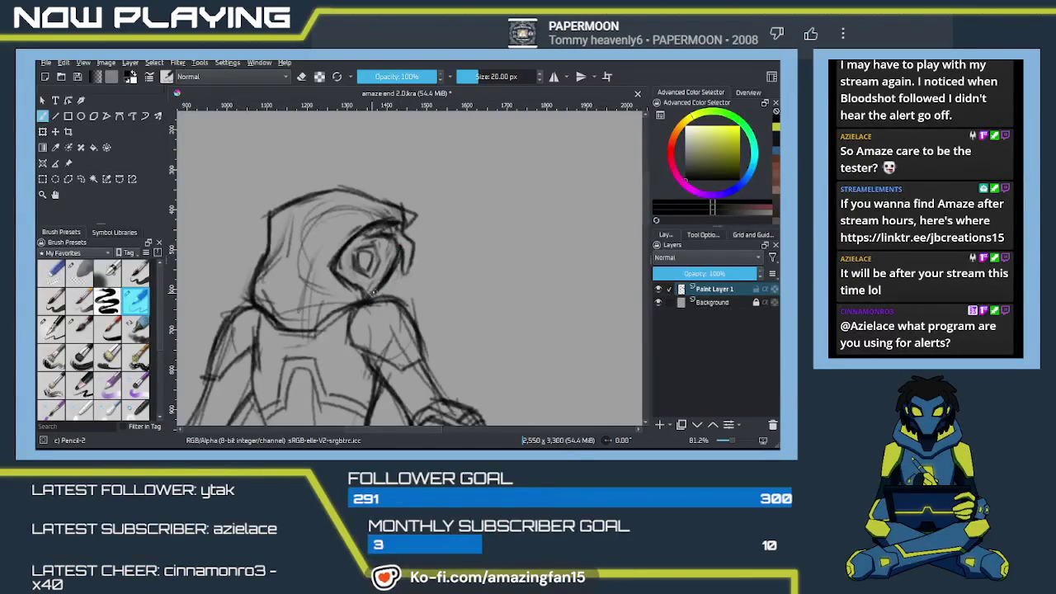
drag(396, 251, 391, 272)
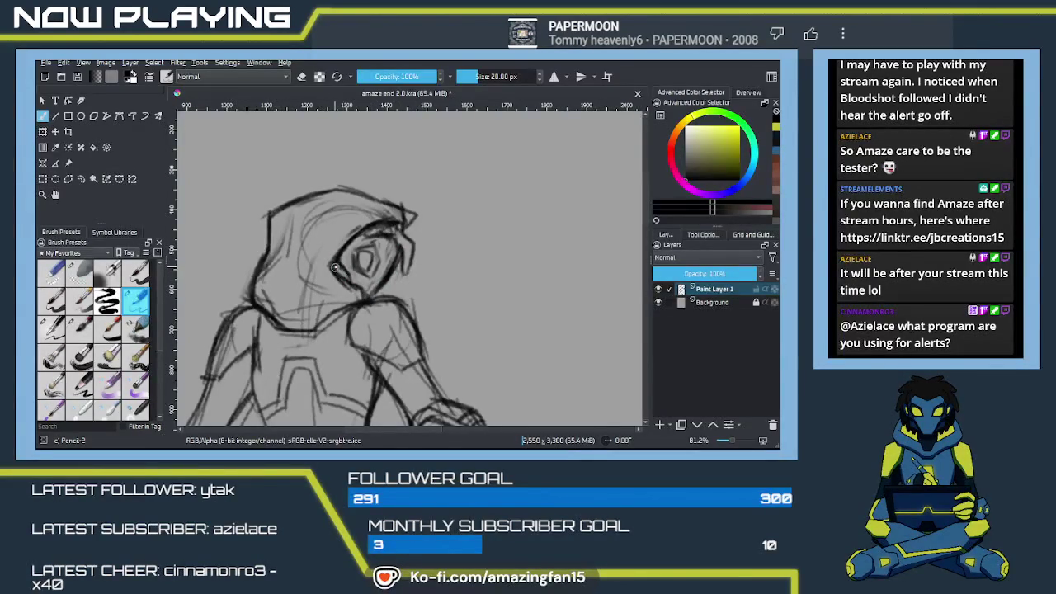
drag(334, 263, 353, 288)
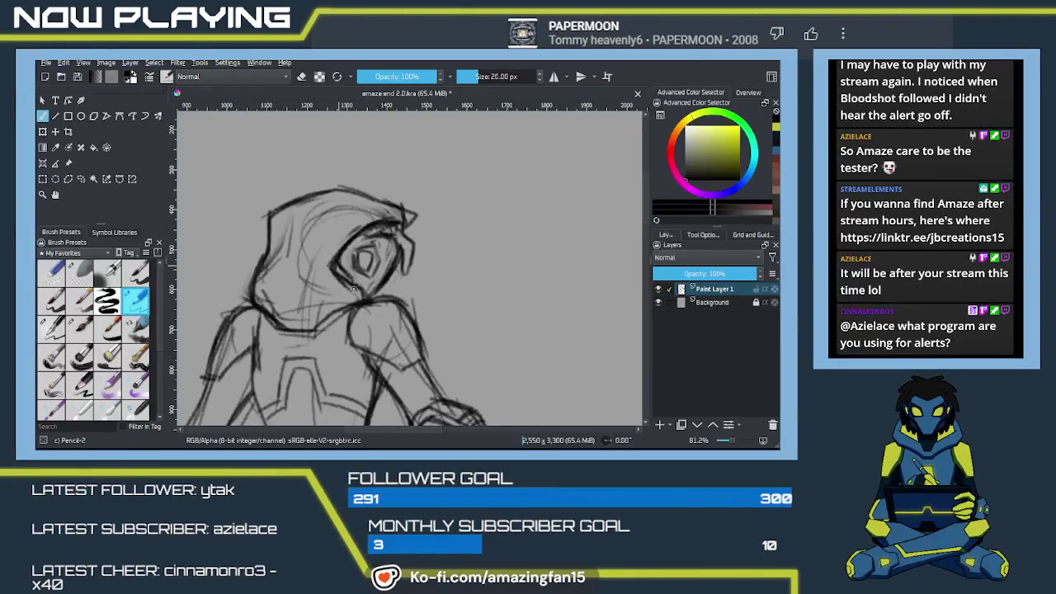
scroll(353, 288, down, 2)
scroll(363, 291, down, 2)
scroll(371, 296, down, 1)
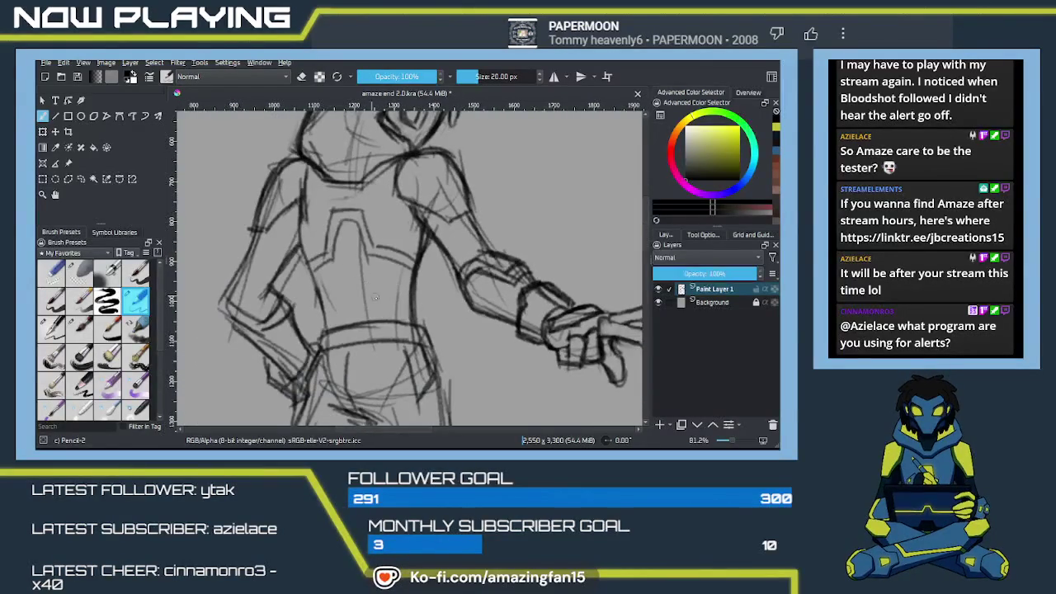
scroll(375, 297, down, 2)
scroll(375, 297, down, 2)
Pan and zoom from the hooded head to frame the extended arm and hand.
scroll(460, 301, up, 2)
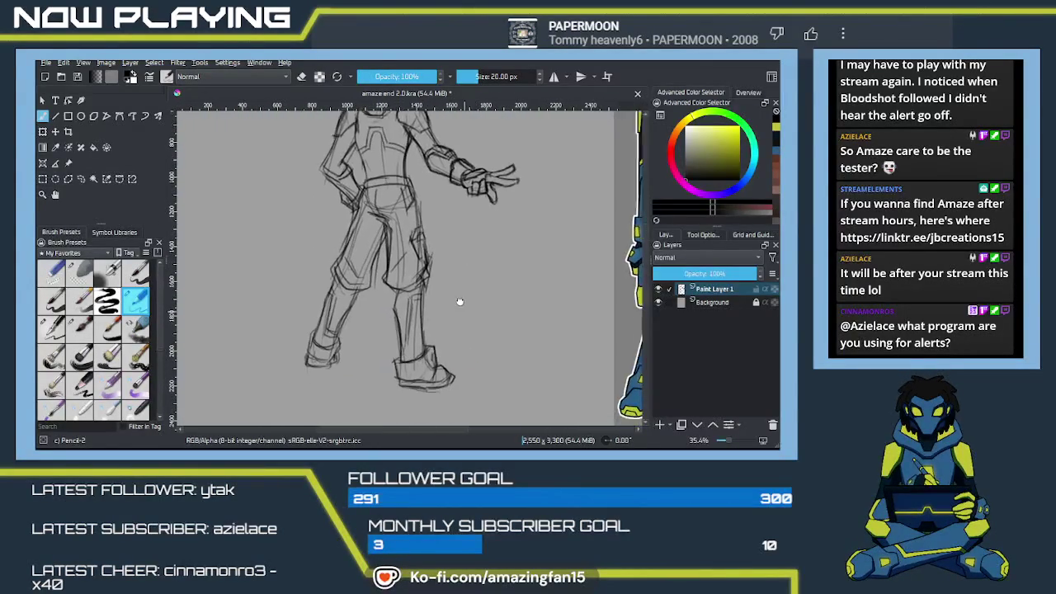
mouse_move(460, 301)
mouse_down()
mouse_move(420, 342)
mouse_move(429, 306)
mouse_move(417, 301)
mouse_move(417, 324)
mouse_move(409, 301)
mouse_move(400, 312)
mouse_up()
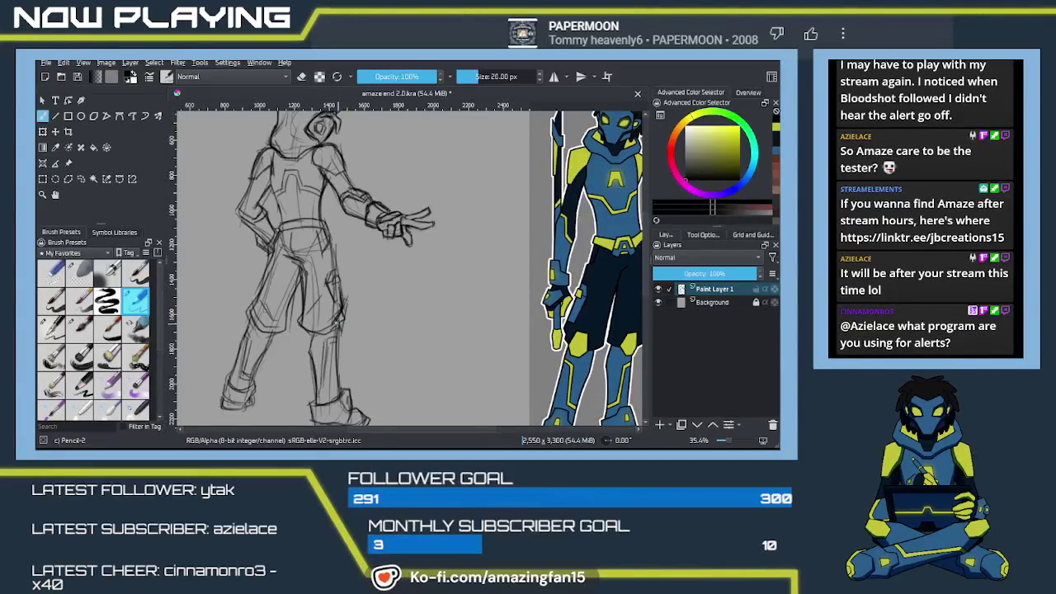
mouse_move(350, 347)
mouse_down()
mouse_move(354, 247)
mouse_move(383, 281)
mouse_up()
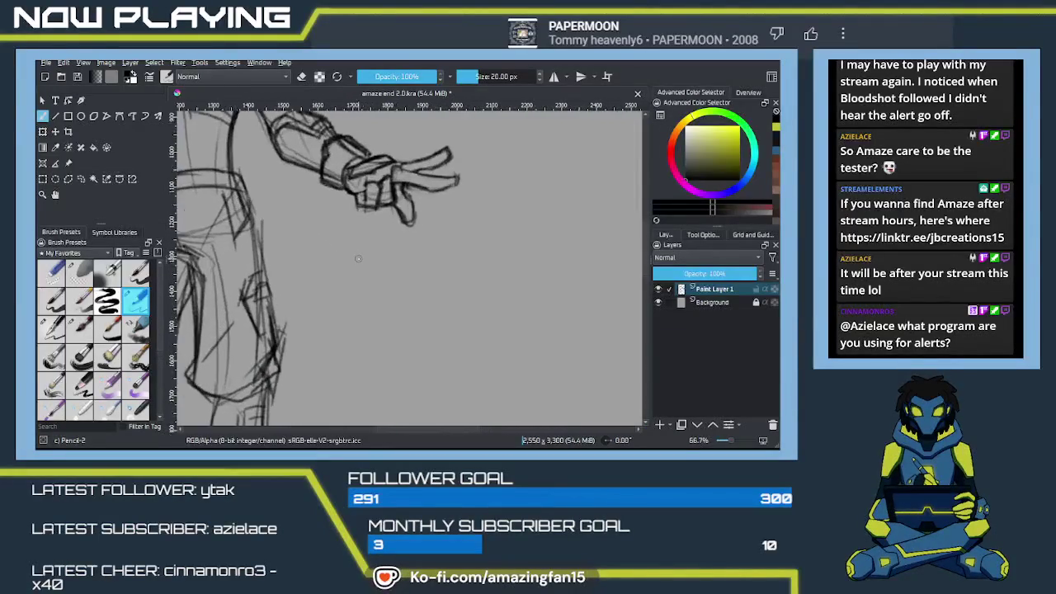
drag(329, 125, 383, 274)
key(e)
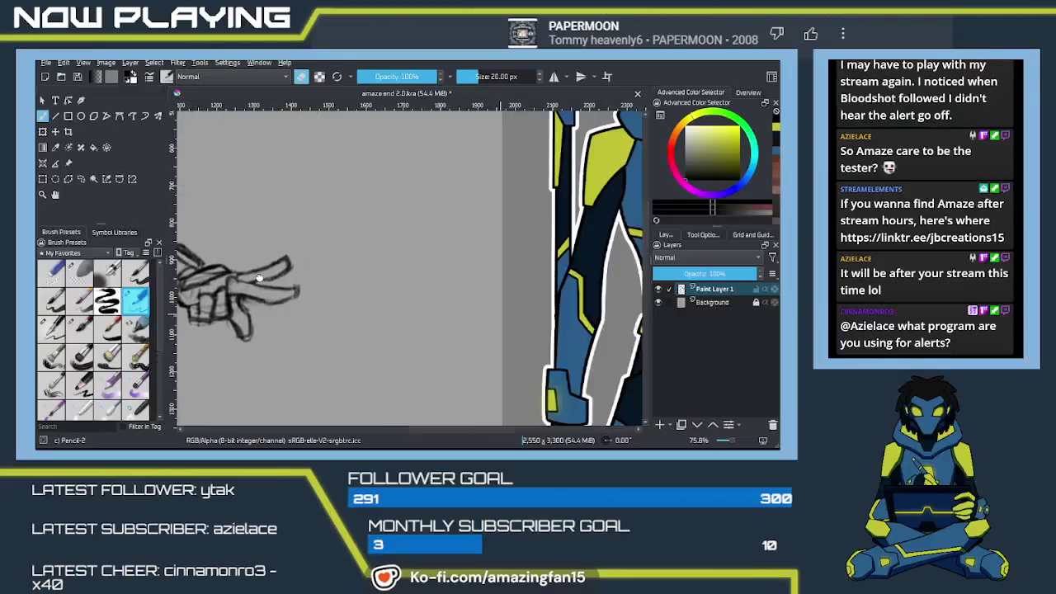
mouse_move(513, 337)
mouse_down()
mouse_move(467, 287)
mouse_move(406, 306)
mouse_move(413, 321)
mouse_move(373, 324)
mouse_up()
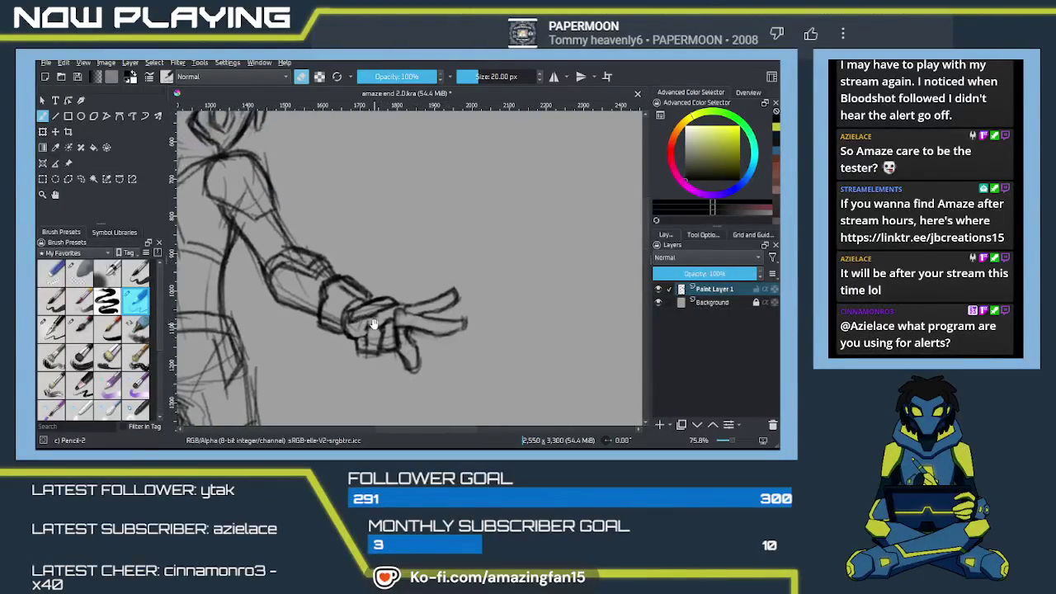
Freehand-select the wrist, reshape it with a transform, apply, and deselect.
click(81, 178)
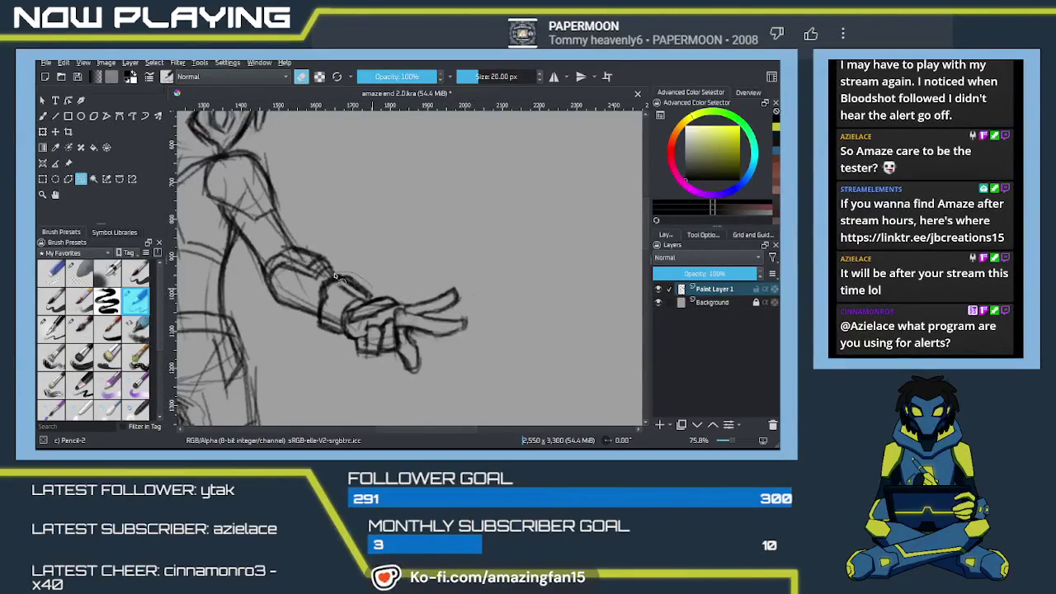
drag(335, 276, 312, 316)
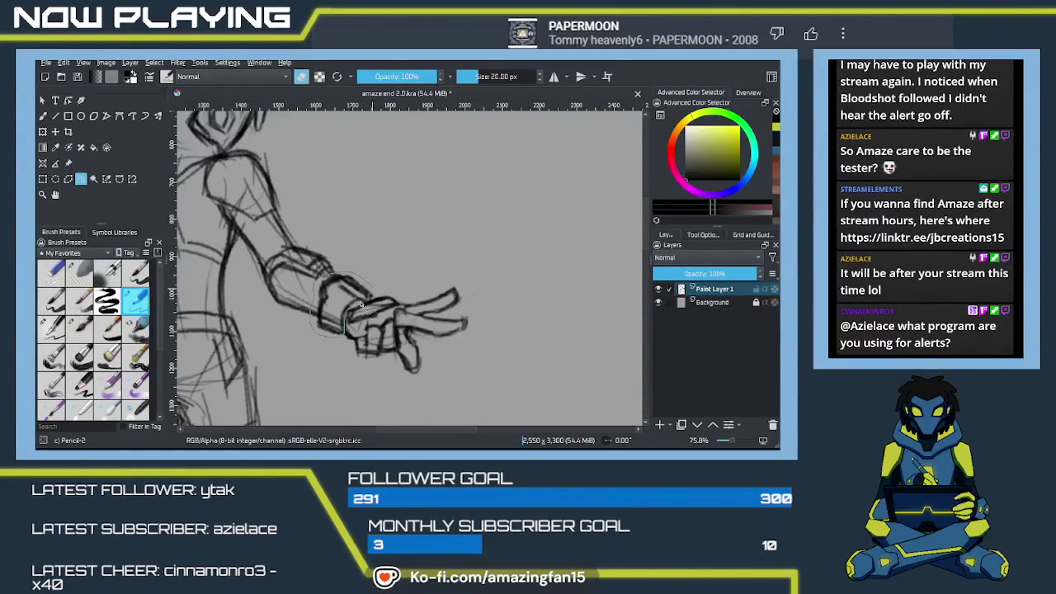
mouse_move(375, 301)
mouse_down()
mouse_move(368, 290)
mouse_move(355, 322)
mouse_up()
key(ctrl+t)
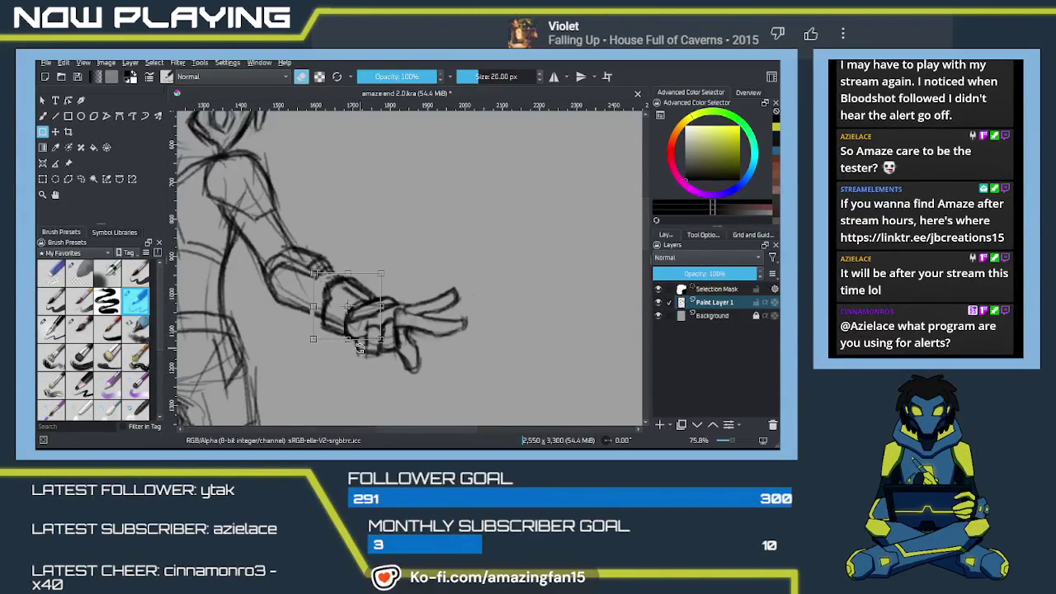
key(Return)
key(ctrl+shift+a)
Darken the wrist's lower edge and erase rough lines around the upper forearm.
key(b)
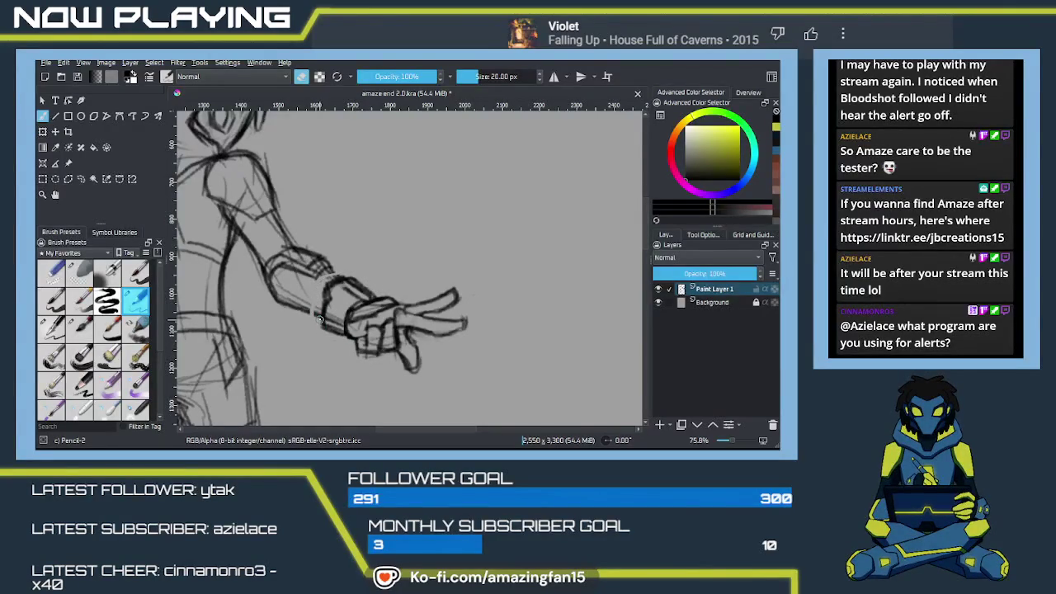
key(e)
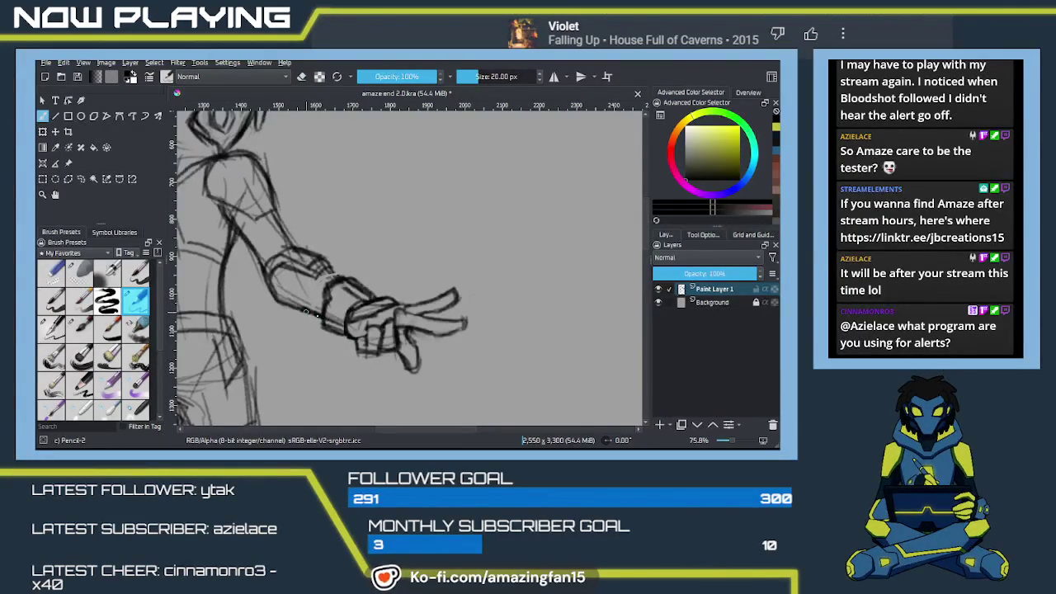
mouse_move(305, 312)
mouse_down()
mouse_move(328, 327)
mouse_move(473, 283)
mouse_move(349, 304)
mouse_up()
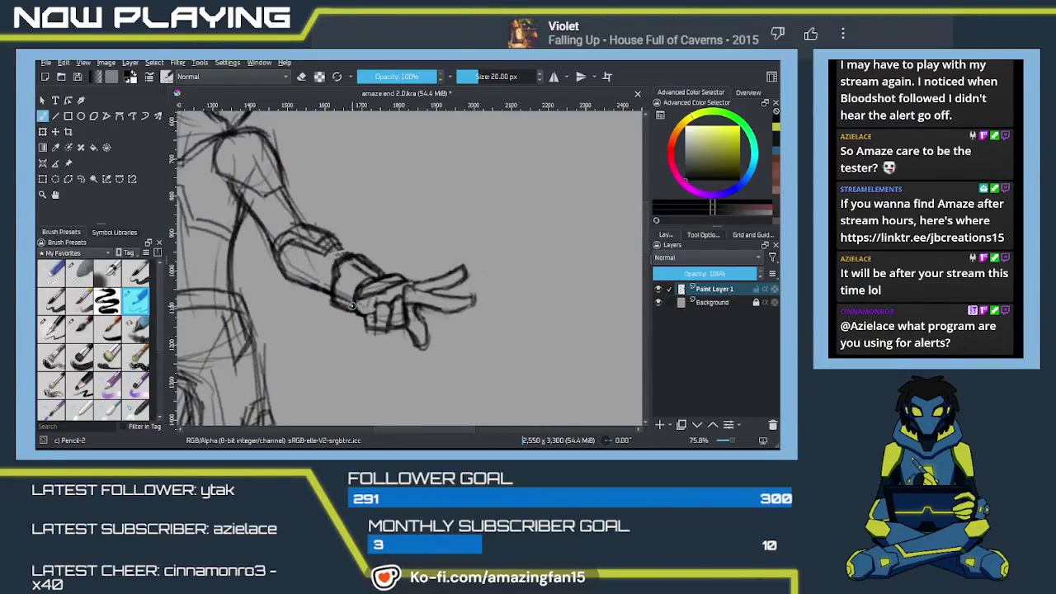
key(e)
mouse_move(355, 258)
mouse_down()
mouse_move(335, 285)
mouse_move(374, 264)
mouse_up()
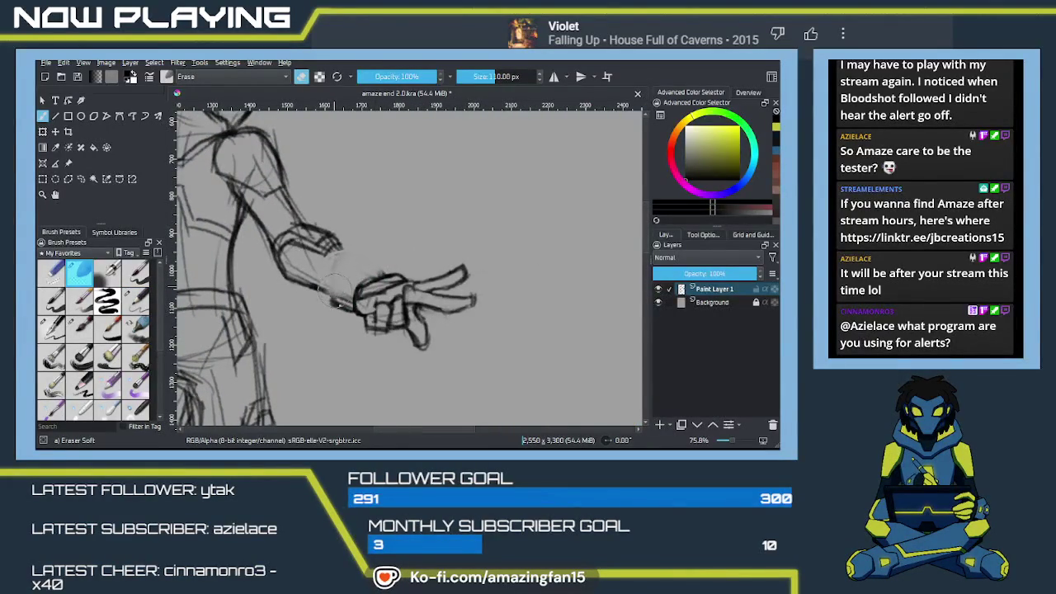
Pencil short wrist cuff strokes and redraw the forearm's lower edge.
key(slash)
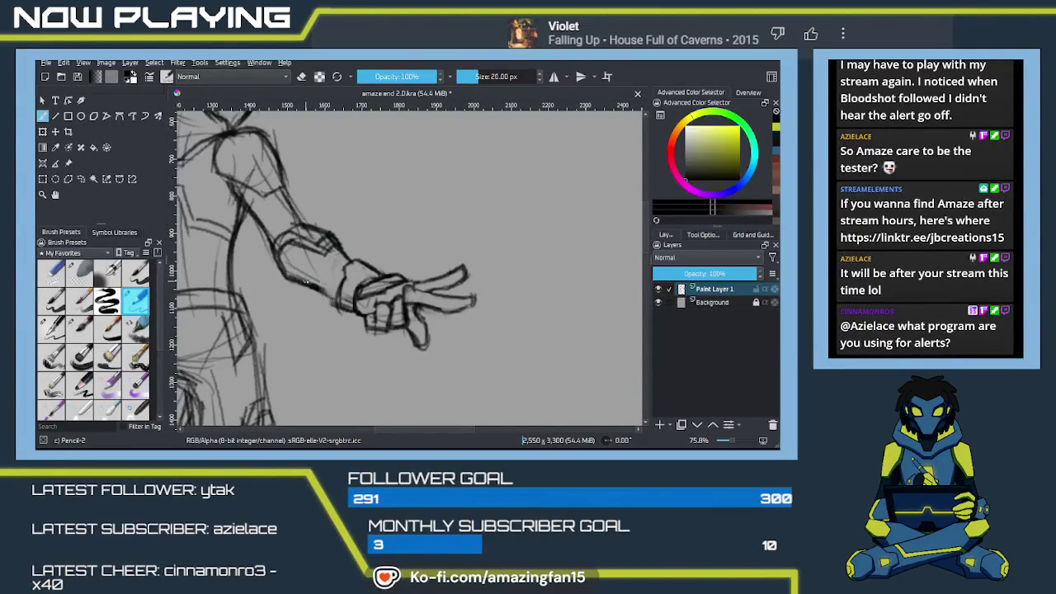
drag(341, 279, 346, 267)
mouse_move(320, 289)
mouse_down()
mouse_move(357, 312)
mouse_move(376, 282)
mouse_up()
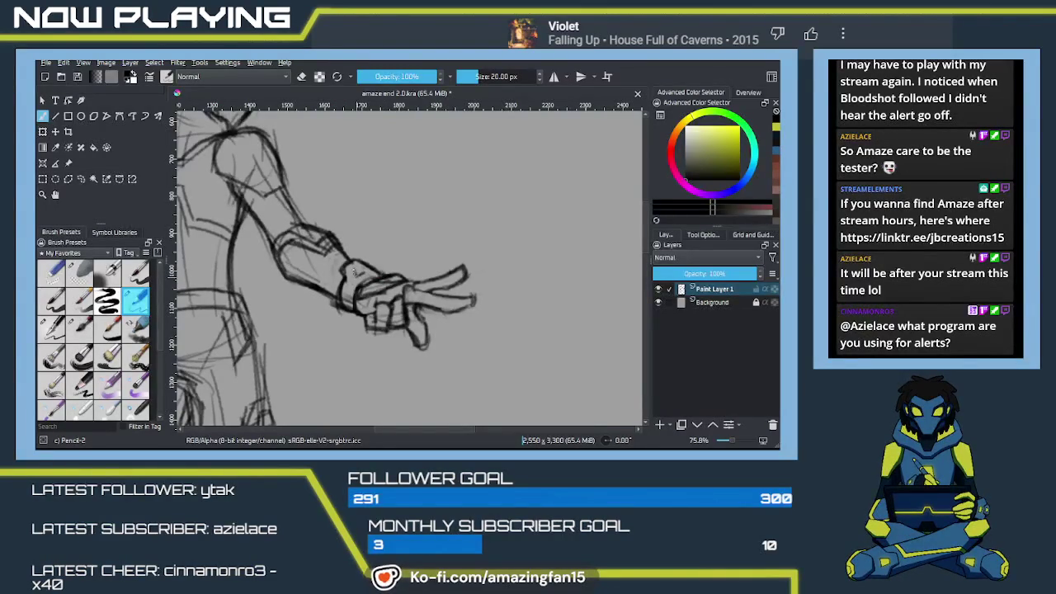
mouse_move(451, 294)
mouse_down()
mouse_move(425, 277)
mouse_move(281, 243)
mouse_up()
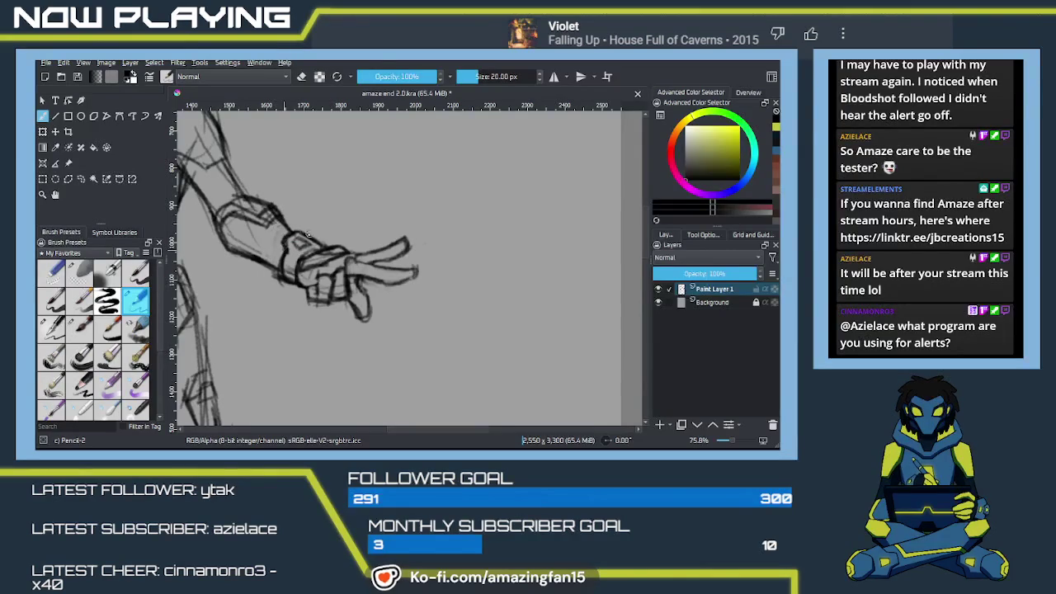
Sharpen the left elbow and waist contour and draw the chest emblem's left and lower edges.
scroll(310, 291, left, 5)
scroll(330, 295, left, 3)
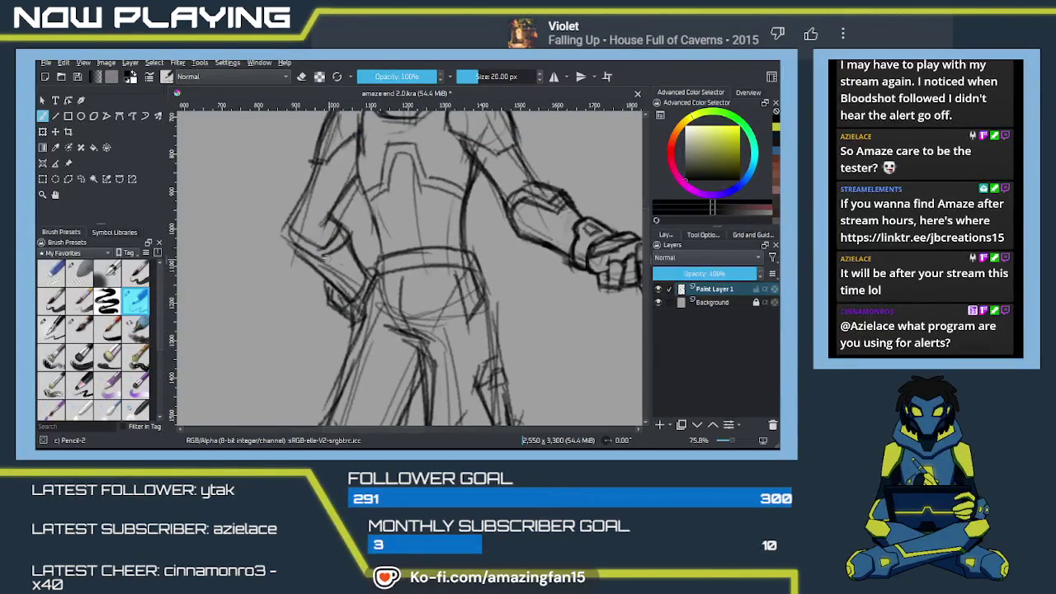
scroll(293, 244, up, 2)
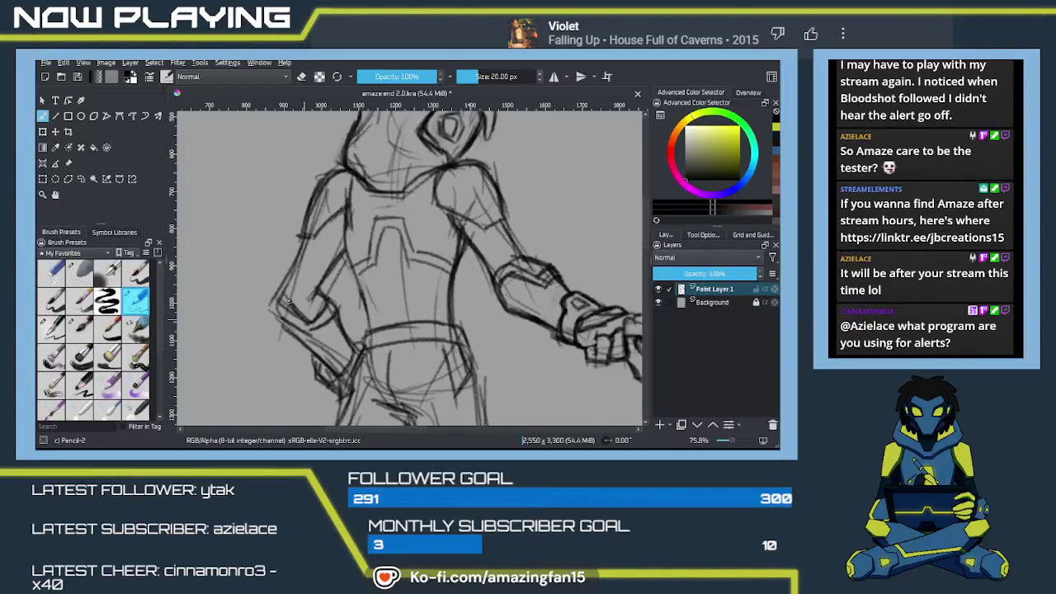
mouse_move(282, 305)
mouse_down()
mouse_move(295, 331)
mouse_move(272, 315)
mouse_up()
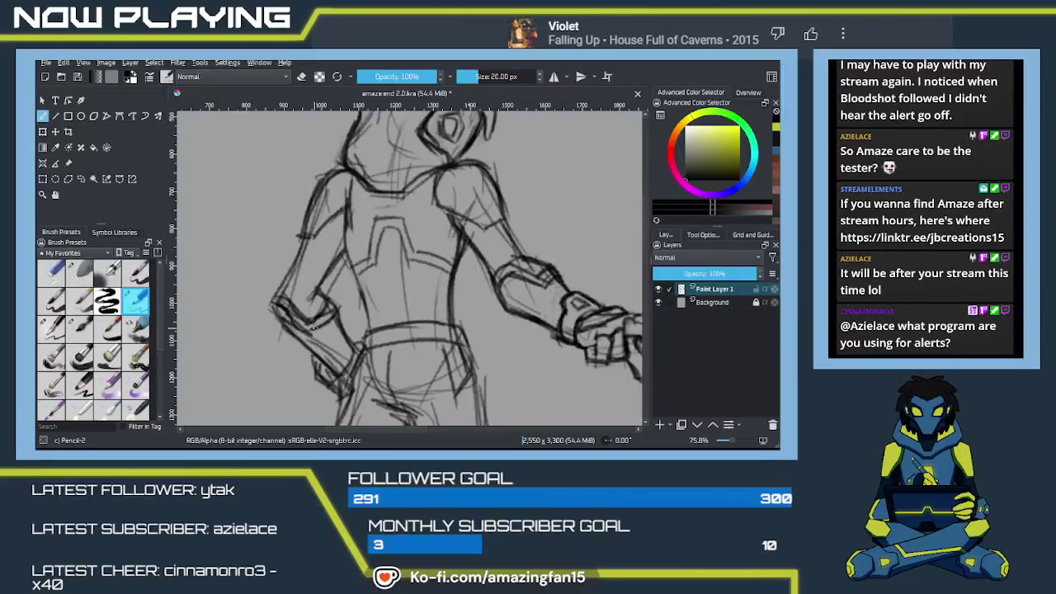
scroll(330, 322, up, 3)
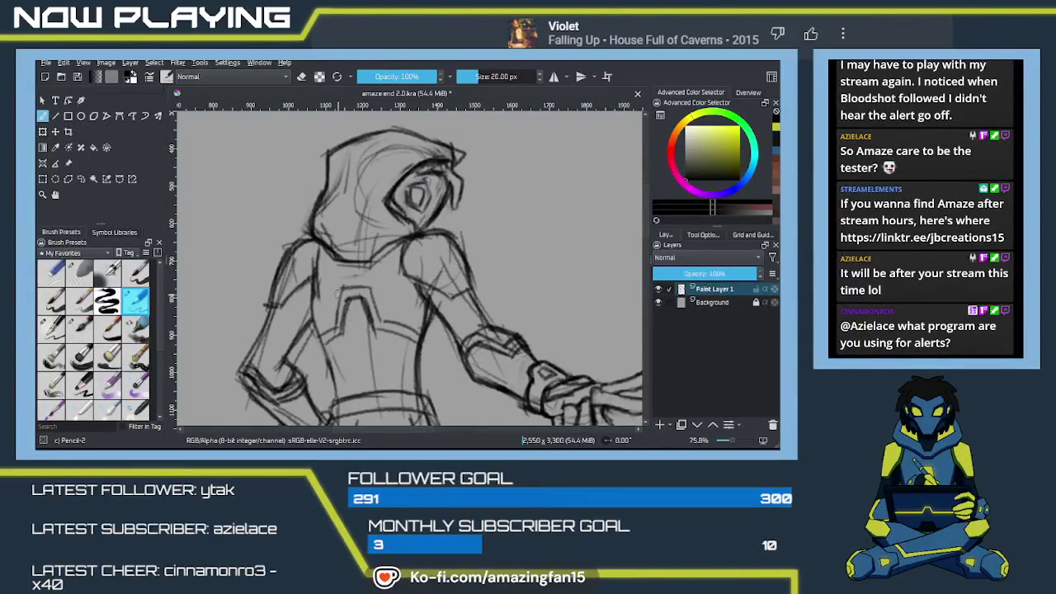
drag(338, 288, 320, 342)
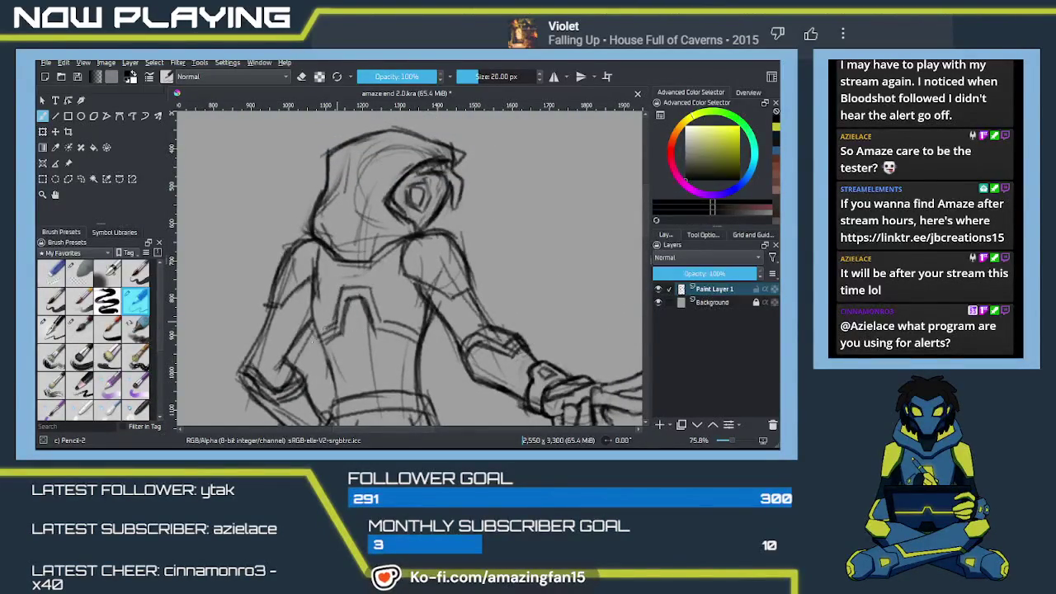
mouse_move(416, 312)
mouse_down()
mouse_move(367, 333)
mouse_move(351, 305)
mouse_up()
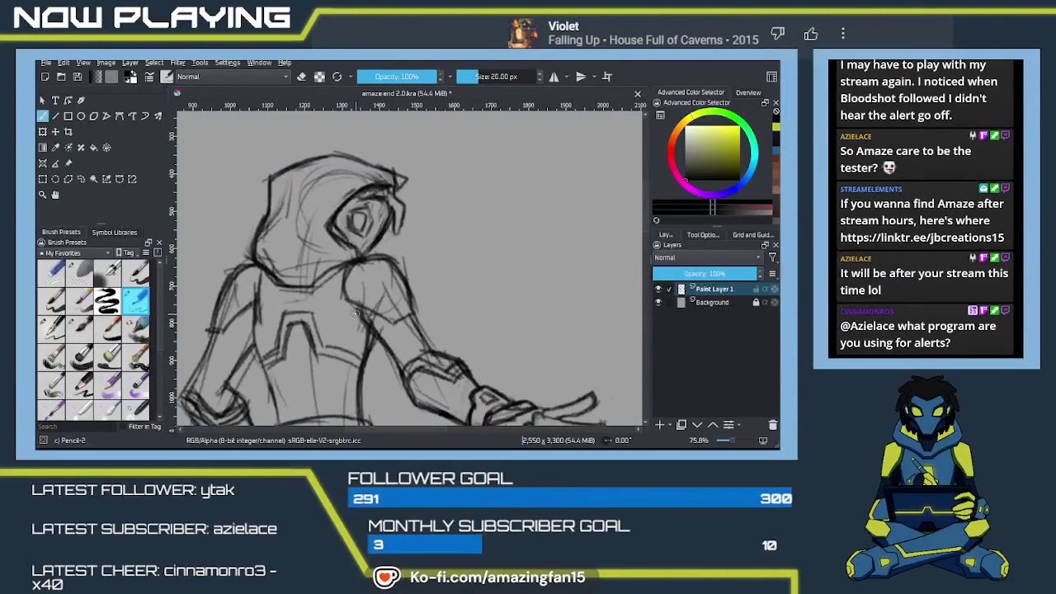
Zoom out to show the whole figure beside the coloured reference.
scroll(353, 316, down, 1)
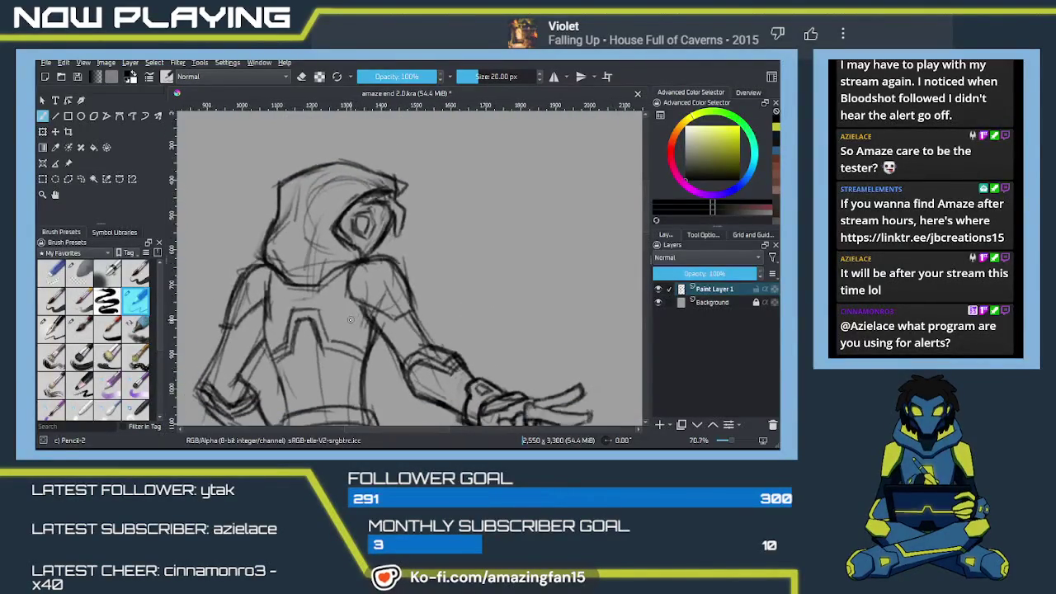
scroll(351, 319, down, 2)
scroll(342, 306, down, 1)
Transform the whole sketch, dragging its bottom edge down to lengthen the legs.
scroll(384, 302, down, 1)
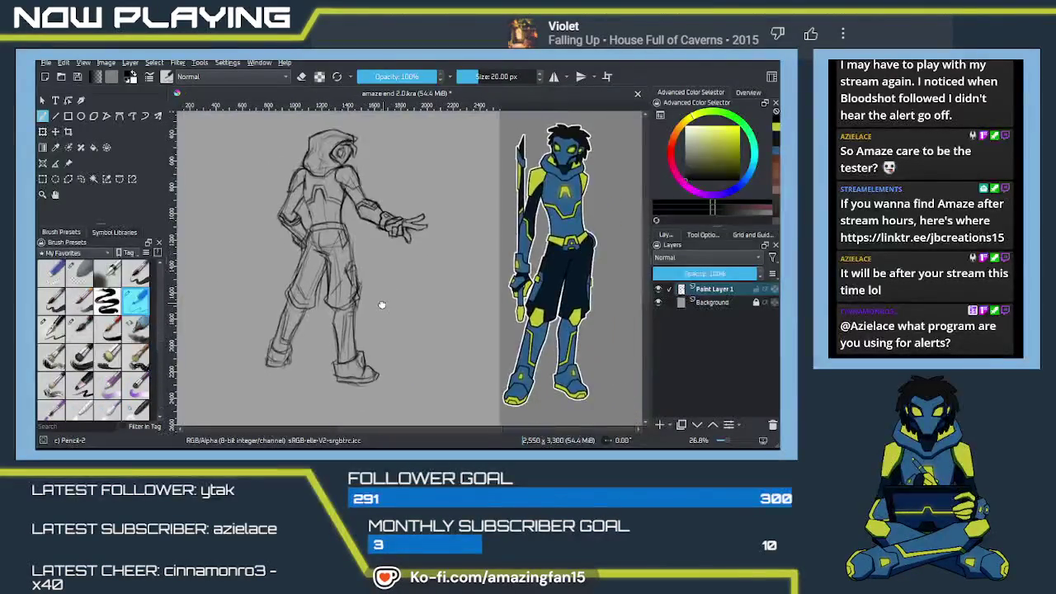
key(ctrl+t)
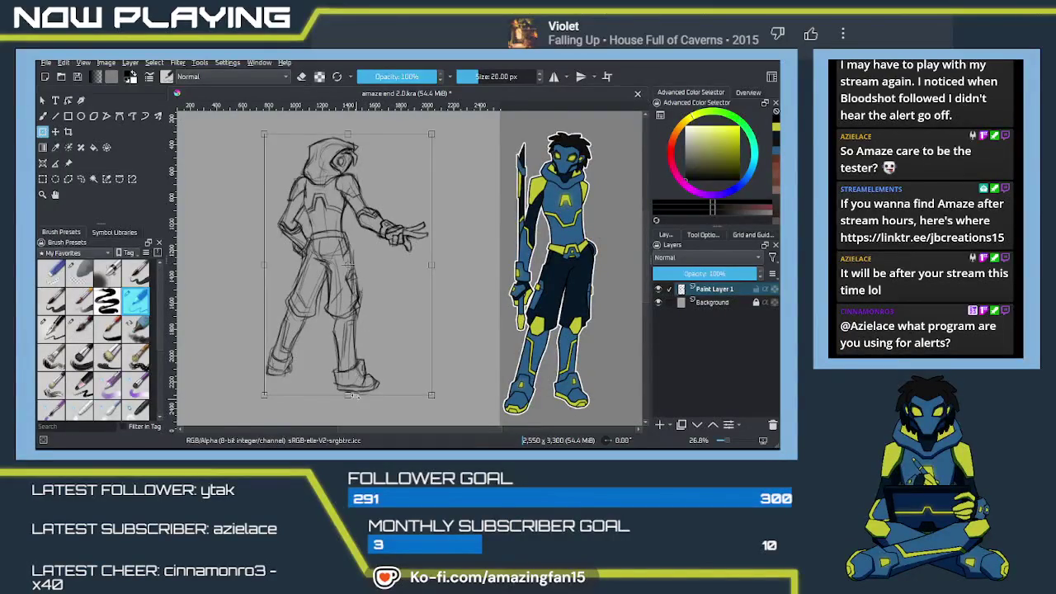
drag(349, 397, 349, 407)
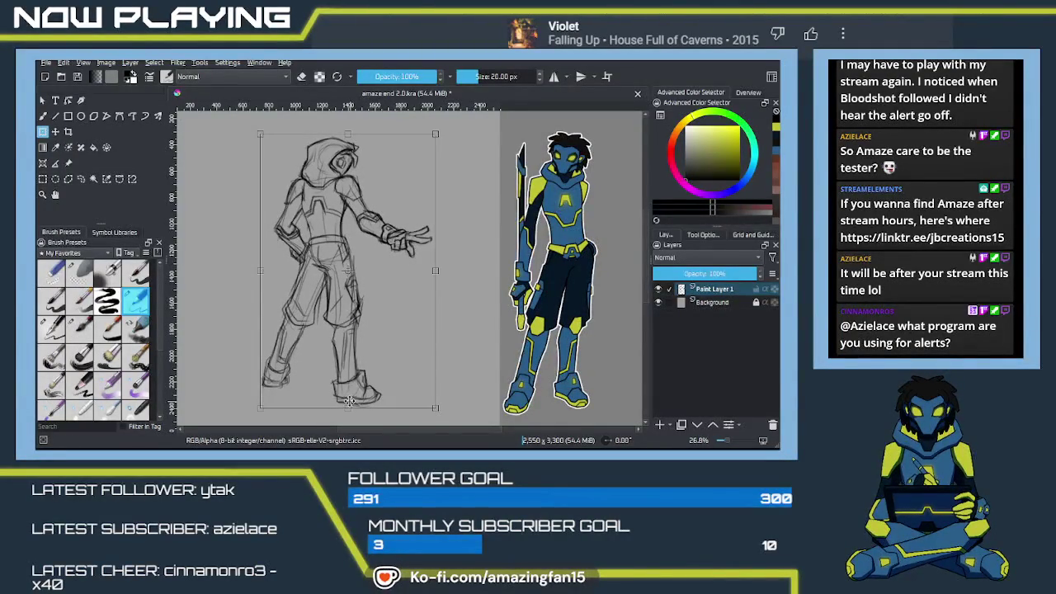
key(Return)
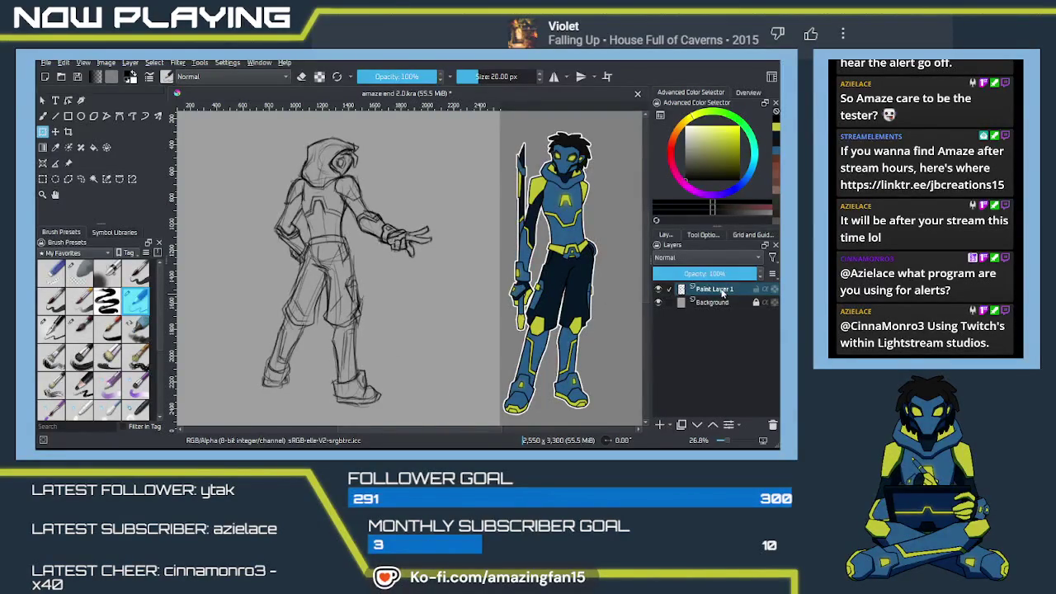
Lower the sketch layer to 24% opacity, add Paint Layer 2, and choose the Ink-4 Pen Rough 2 brush.
drag(726, 274, 683, 274)
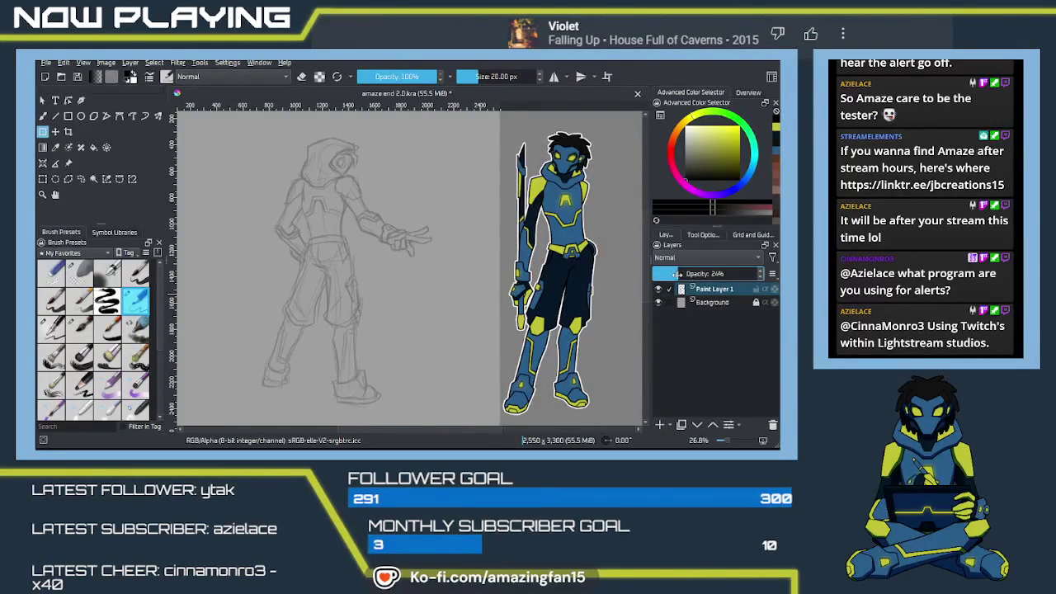
click(660, 424)
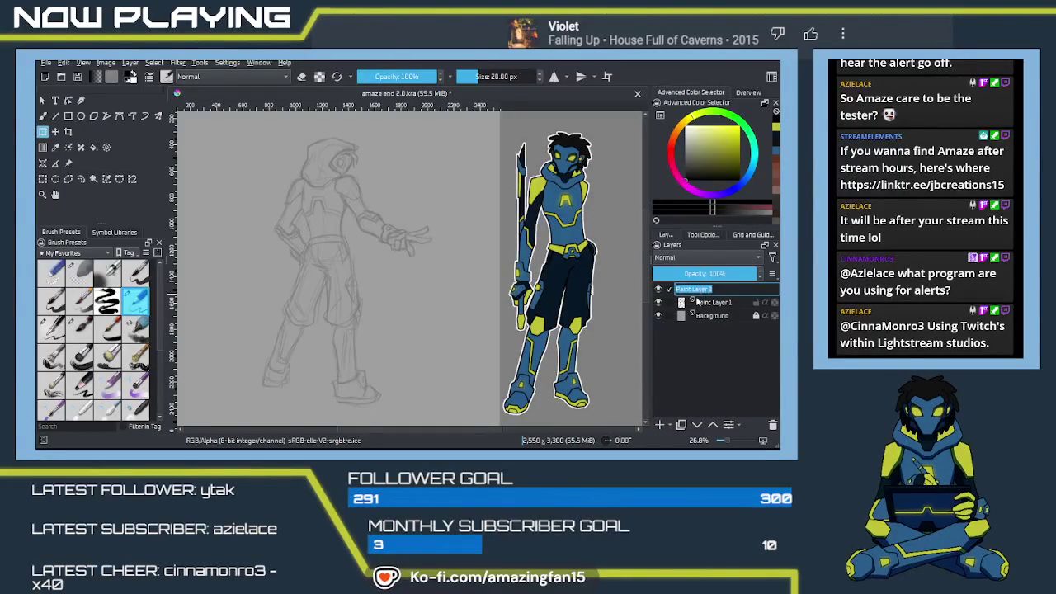
click(82, 333)
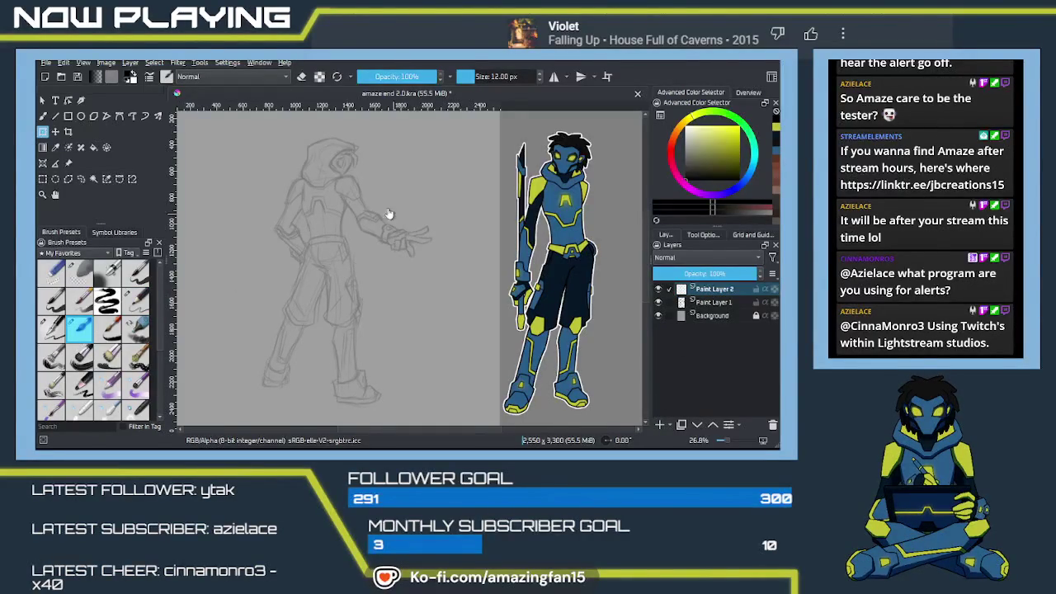
scroll(372, 306, up, 3)
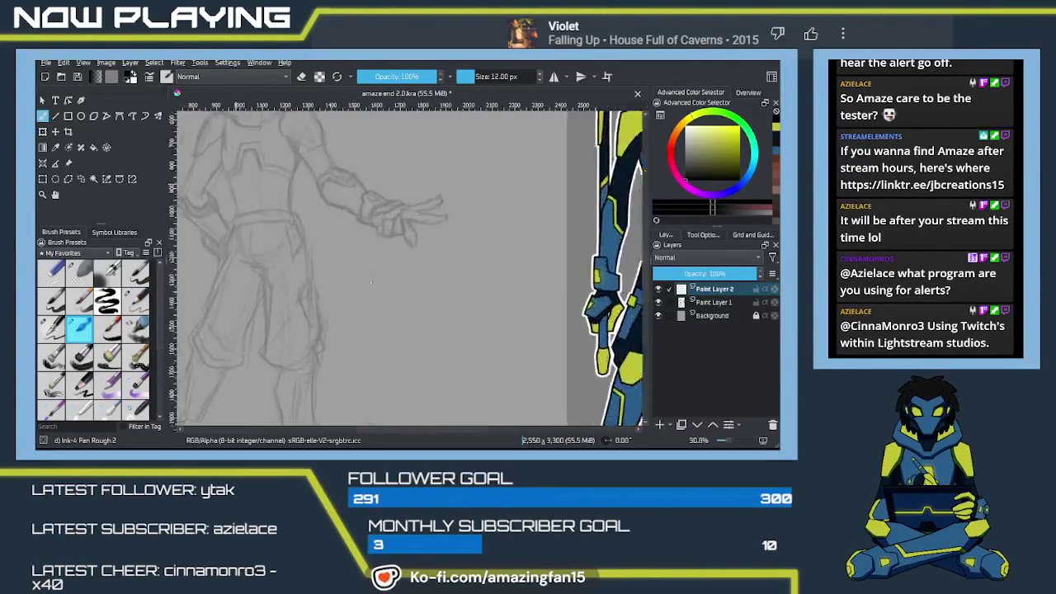
scroll(371, 282, up, 4)
Ink a curved line along the hood's face edge.
mouse_move(384, 236)
mouse_down()
mouse_move(445, 339)
mouse_move(443, 299)
mouse_move(465, 264)
mouse_move(437, 310)
mouse_up()
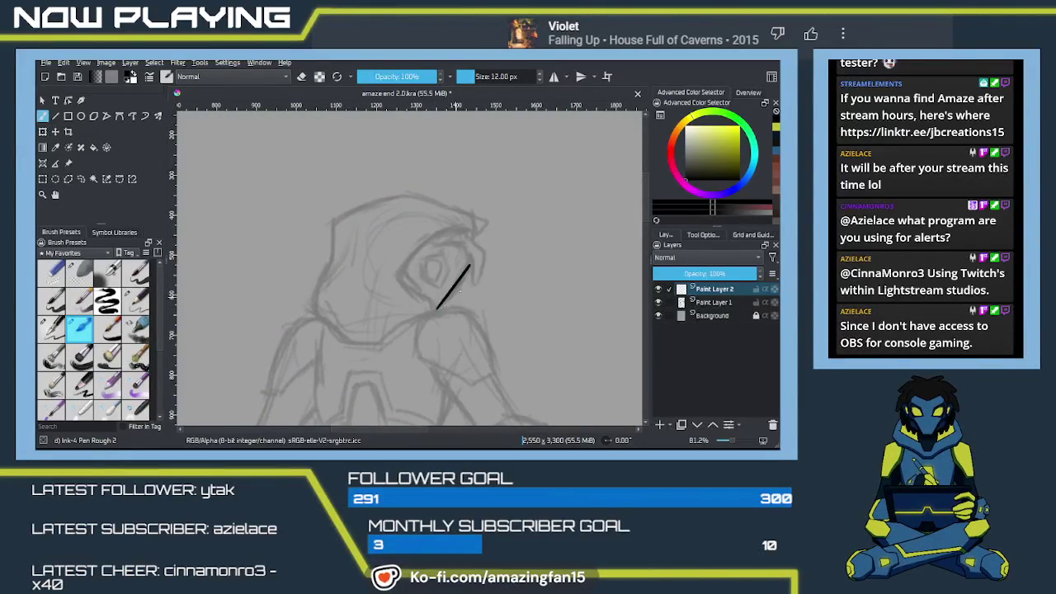
drag(469, 264, 439, 306)
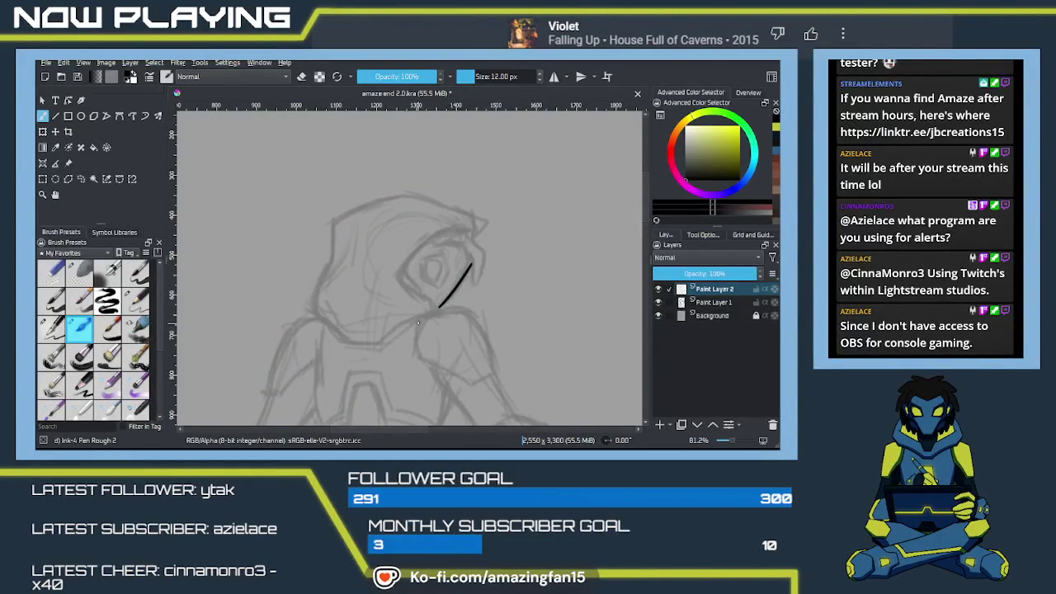
scroll(449, 312, up, 1)
scroll(452, 289, up, 1)
scroll(455, 264, up, 1)
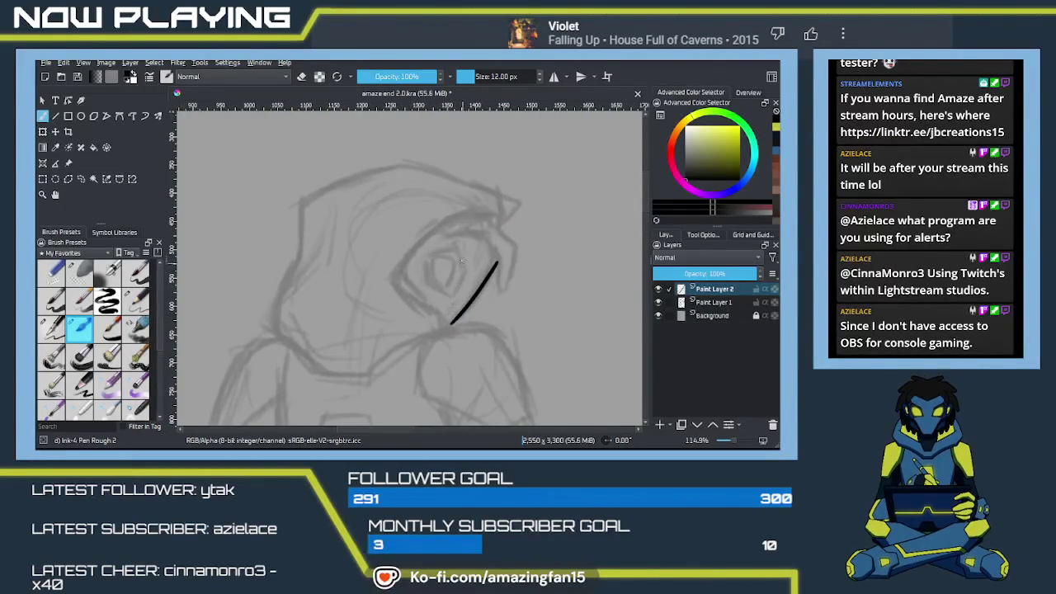
Try short ink strokes near the eye and undo them, keeping only the face-edge line.
mouse_move(456, 248)
mouse_down()
mouse_move(463, 271)
mouse_move(459, 256)
mouse_up()
key(ctrl+z)
key(ctrl+z)
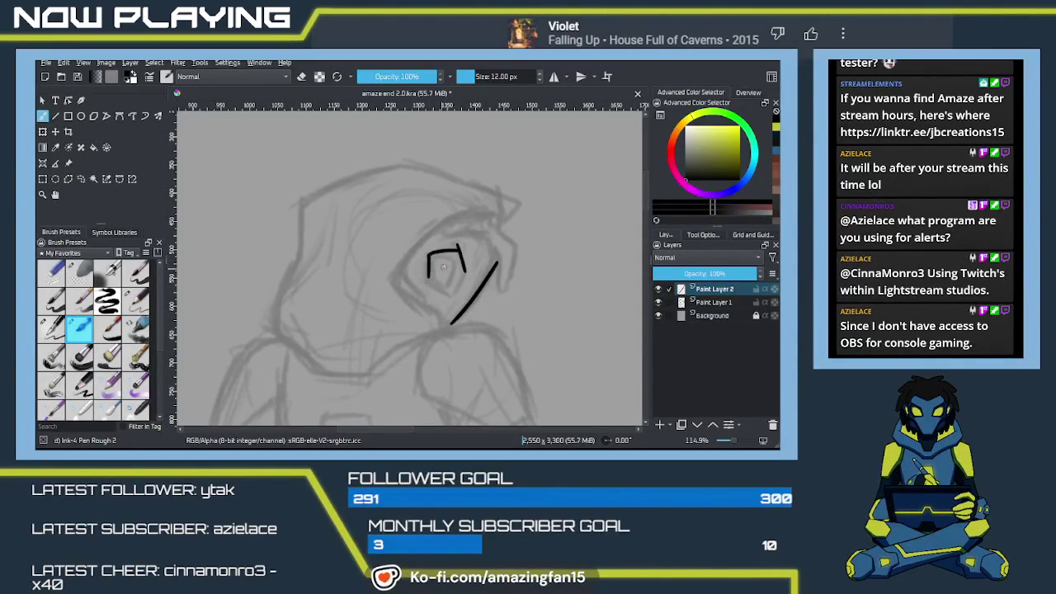
key(ctrl+z)
mouse_move(457, 245)
mouse_down()
mouse_move(464, 271)
mouse_move(435, 253)
mouse_move(400, 290)
mouse_up()
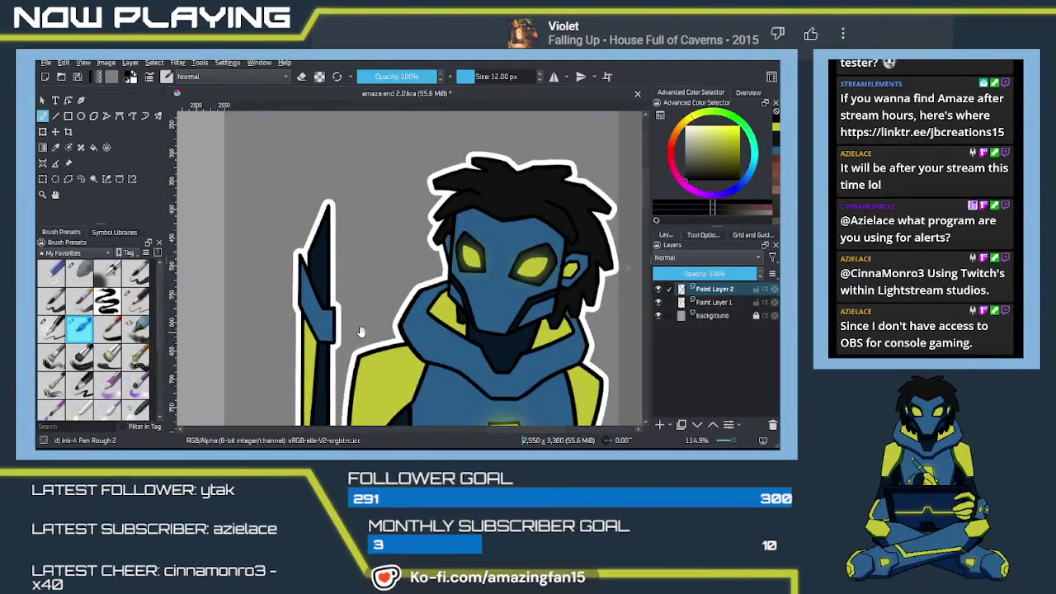
mouse_move(361, 332)
mouse_down()
mouse_move(318, 319)
mouse_move(478, 246)
mouse_move(482, 223)
mouse_up()
key(ctrl+z)
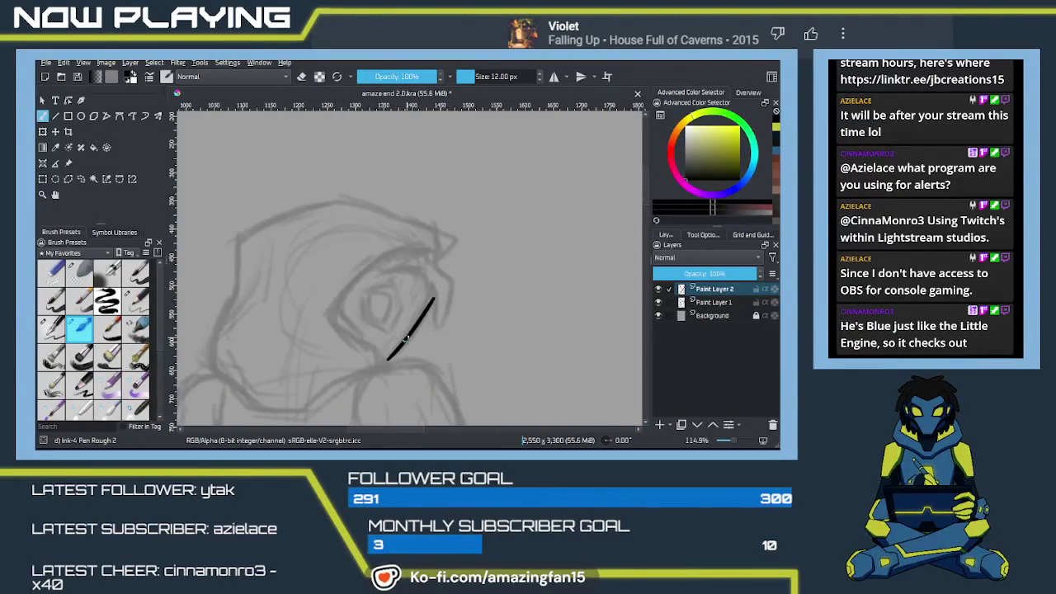
drag(406, 338, 437, 289)
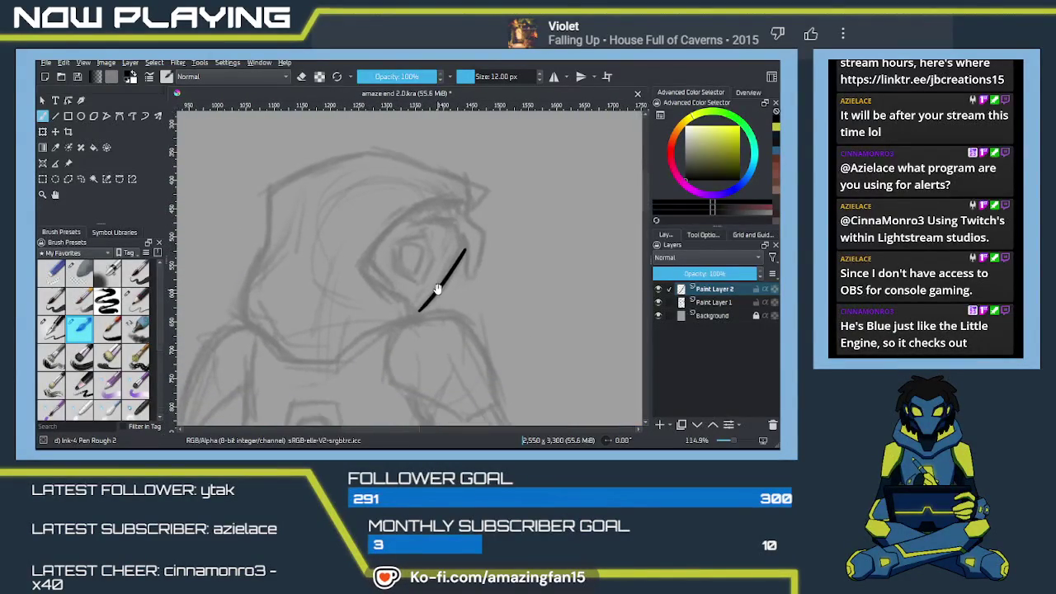